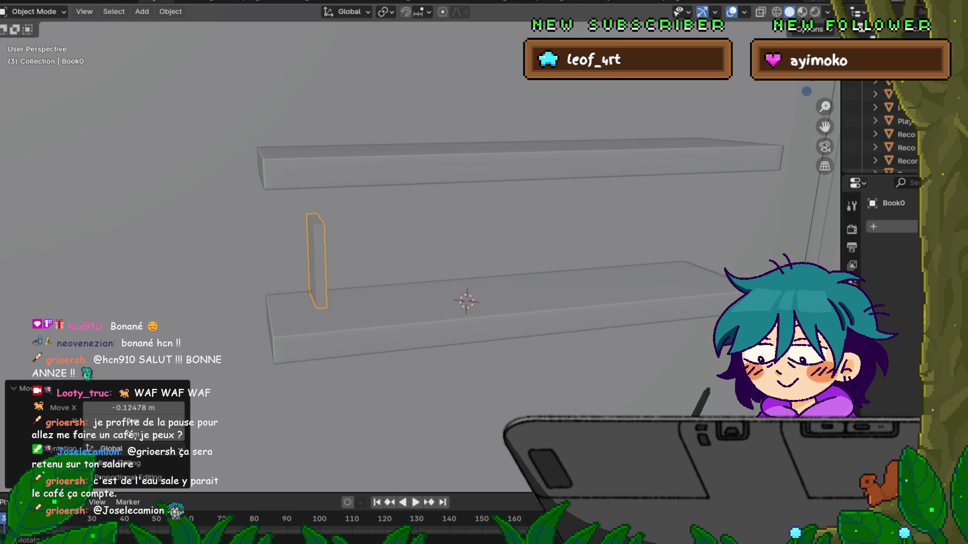
Step: Deselect the upright shelf board, frame the whole room and orbit to a higher left view
scroll(895, 131, "up", 3)
key("alt+a")
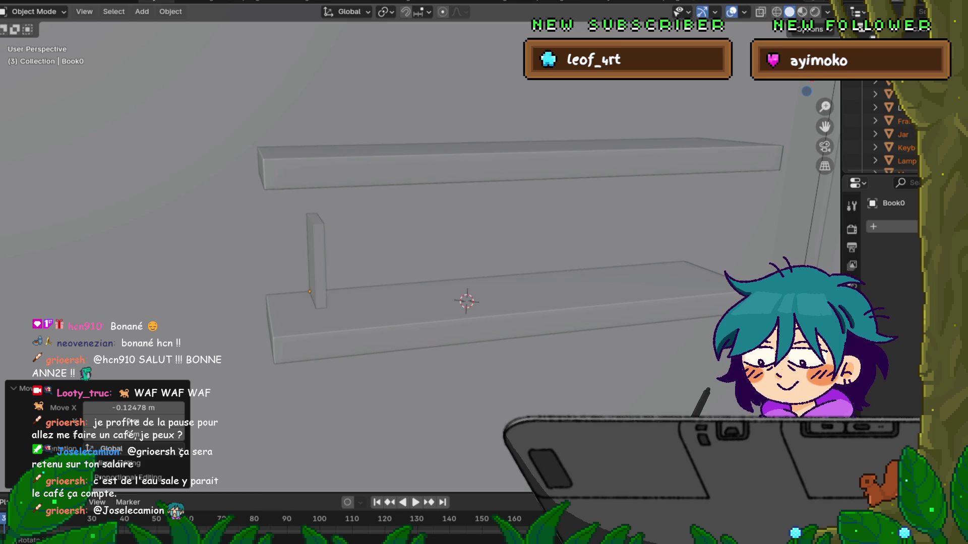
key("Home")
mouse_move(484, 272)
middle_mouse_down()
mouse_move(433, 246)
mouse_move(469, 248)
middle_mouse_up()
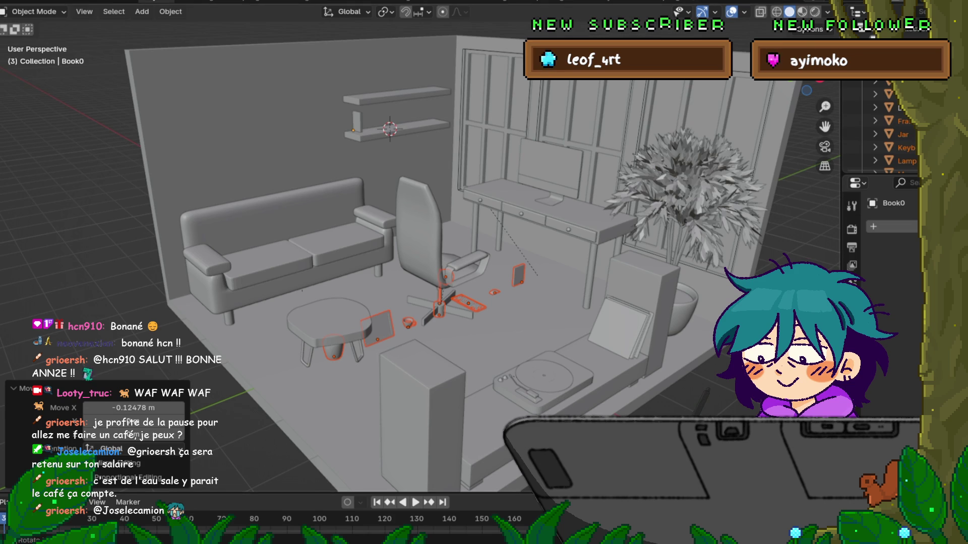
Step: Shift the selected desk accessories 1.2952 m along X and switch snapping on
key("g")
key("x")
key("Return")
middle_click_drag(484, 252, 348, 318)
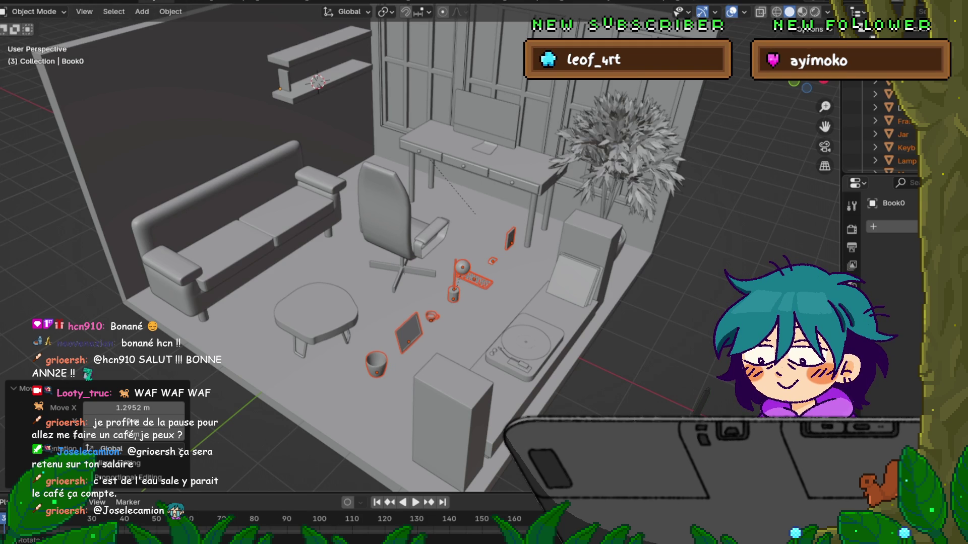
key("shift+Tab")
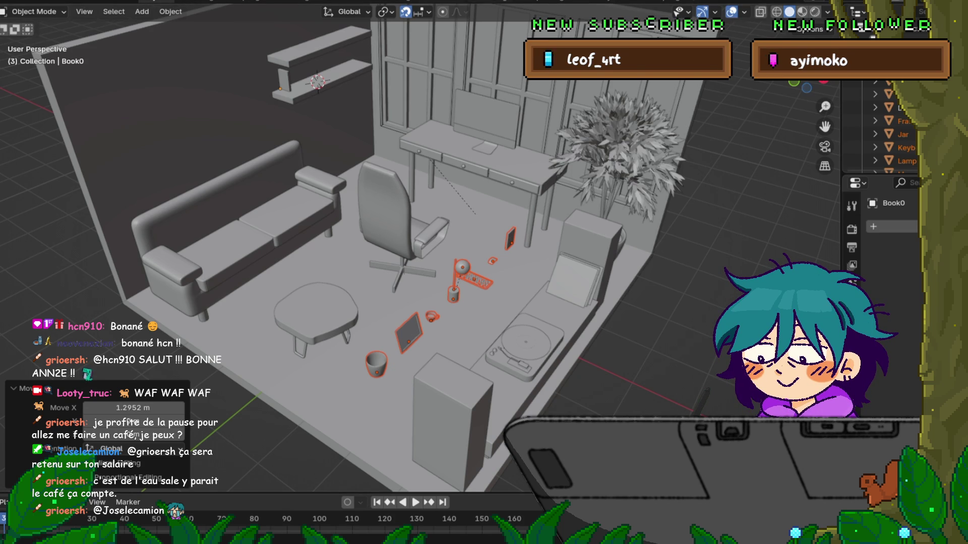
Step: Change the snap target from Increment to Face, then select the Lamp
left_click(418, 11)
left_click(382, 133)
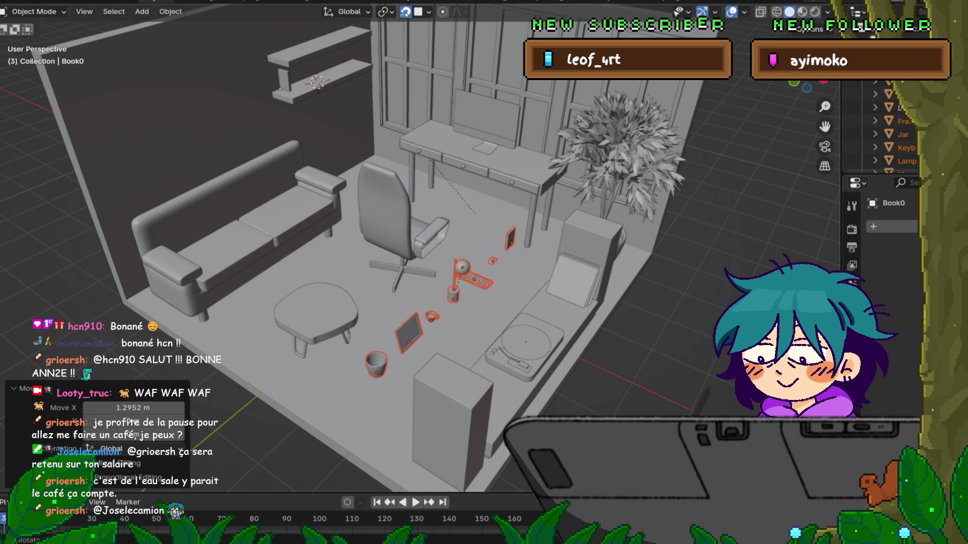
left_click(428, 12)
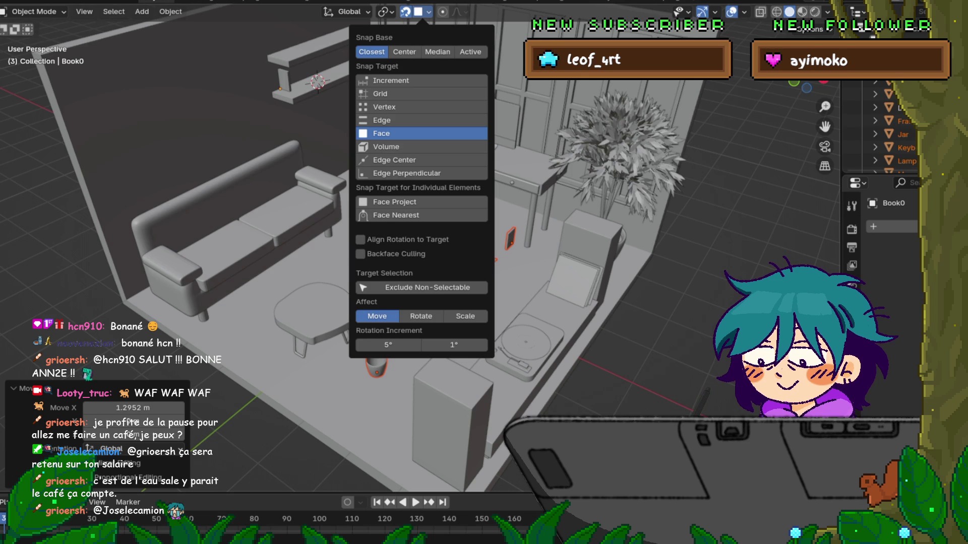
key("Escape")
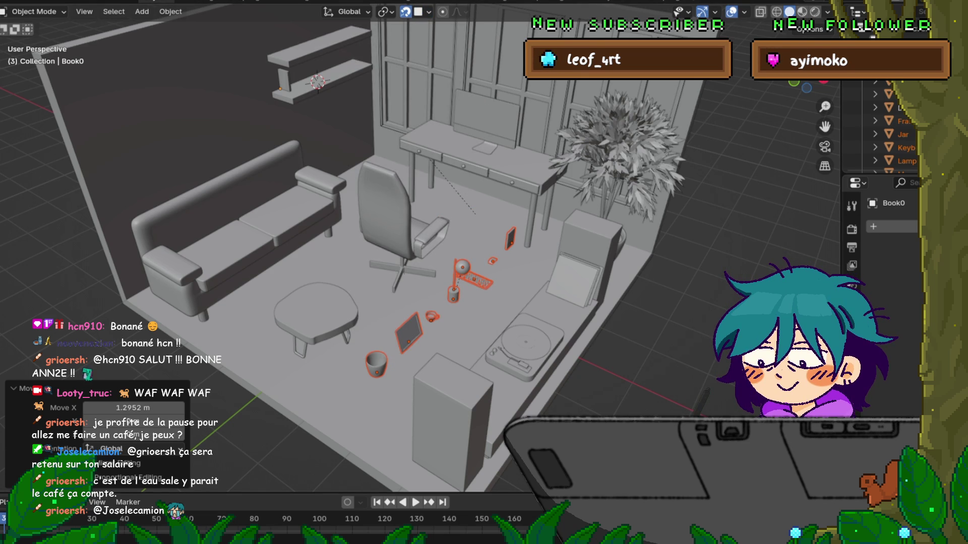
left_click(428, 11)
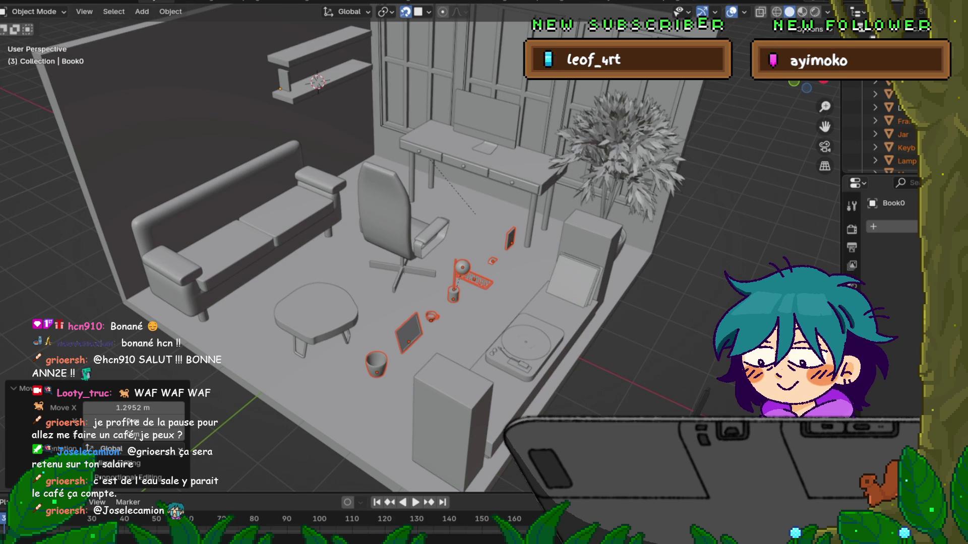
left_click(902, 161)
Step: Lift the Lamp from the floor onto the desk top
middle_click_drag(353, 252, 273, 295, "shift")
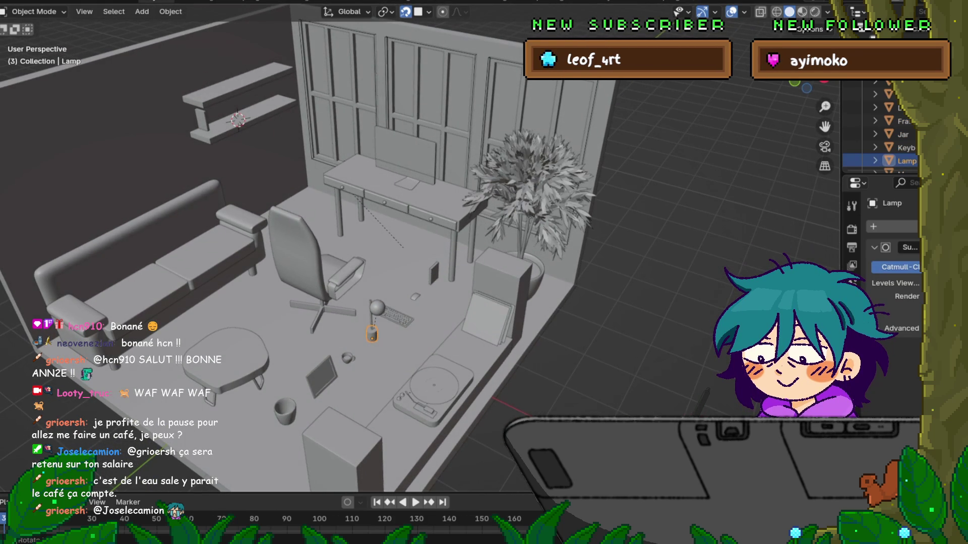
key("g")
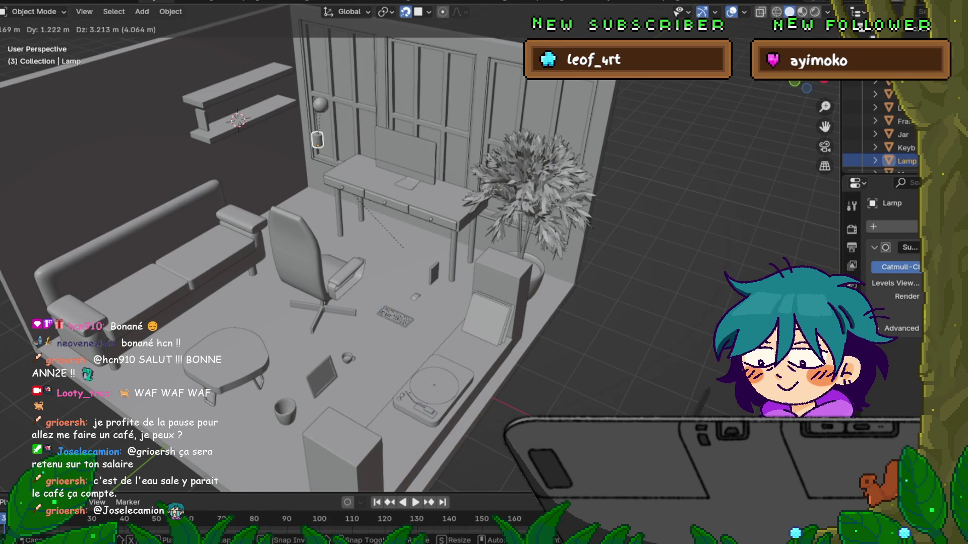
key("Escape")
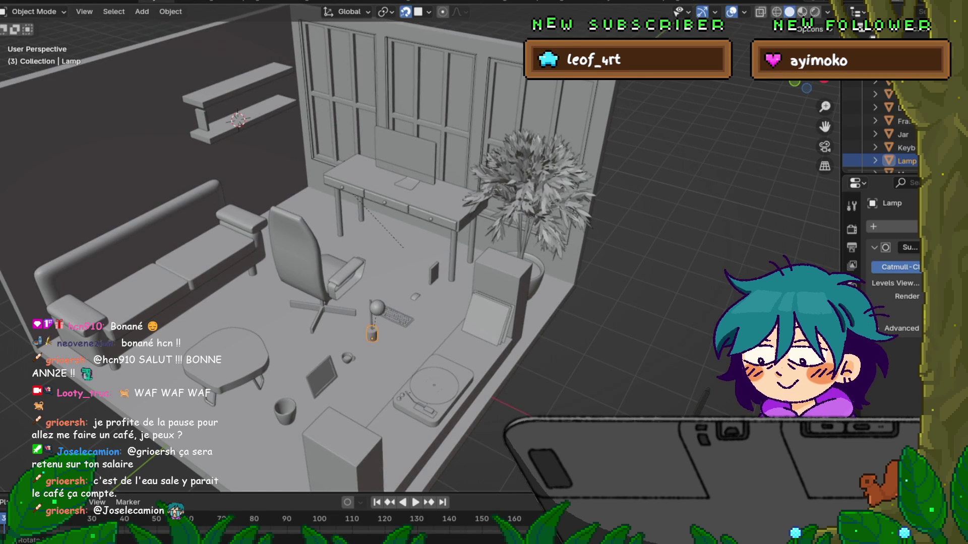
scroll(413, 252, "up", 3)
key("g")
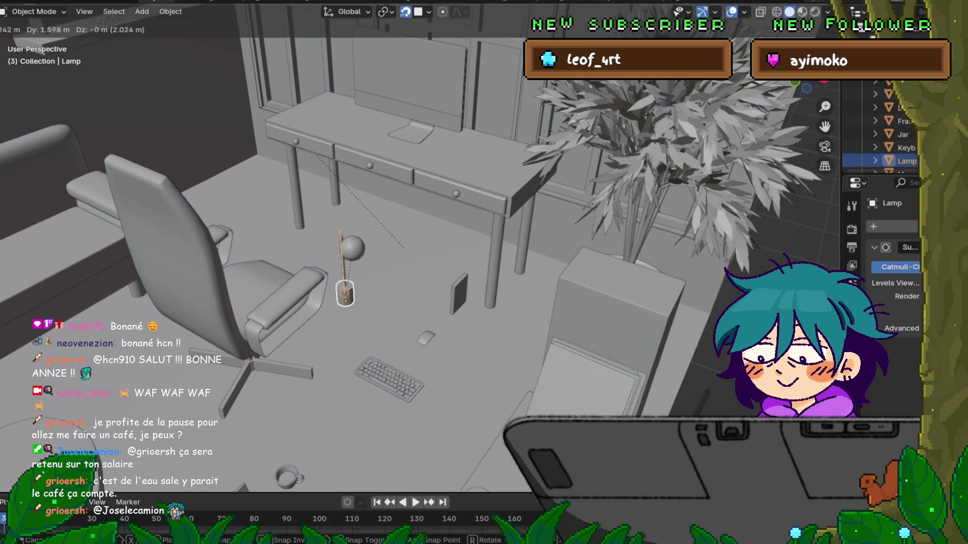
key("Return")
middle_click_drag(453, 252, 283, 270)
Step: Reposition the lamp so it stands upright on the desk using Align Rotation to Target
key("g")
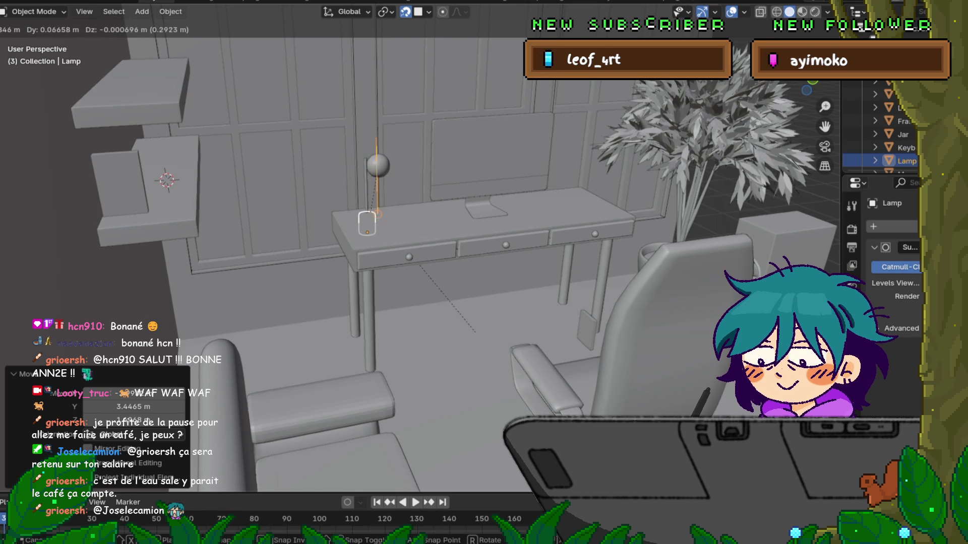
key("Return")
left_click(429, 11)
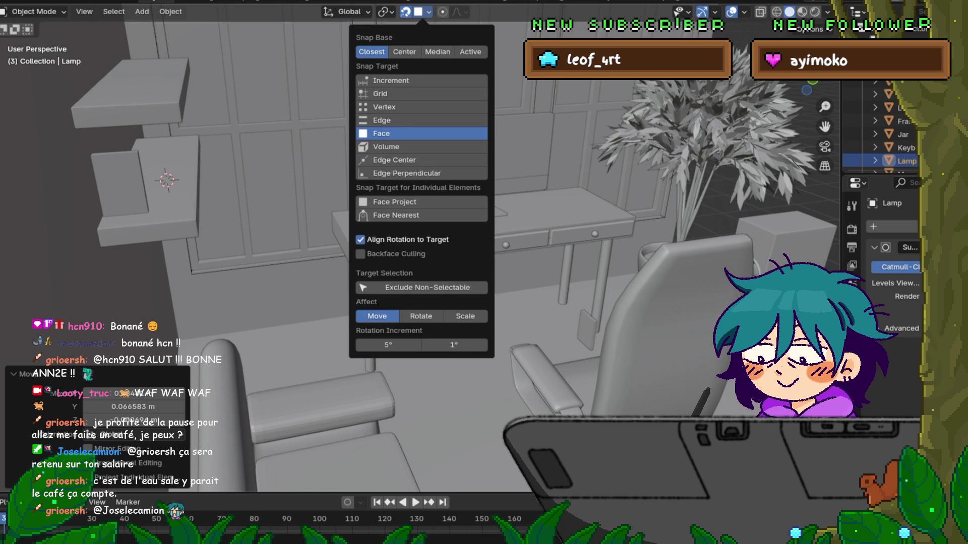
key("g")
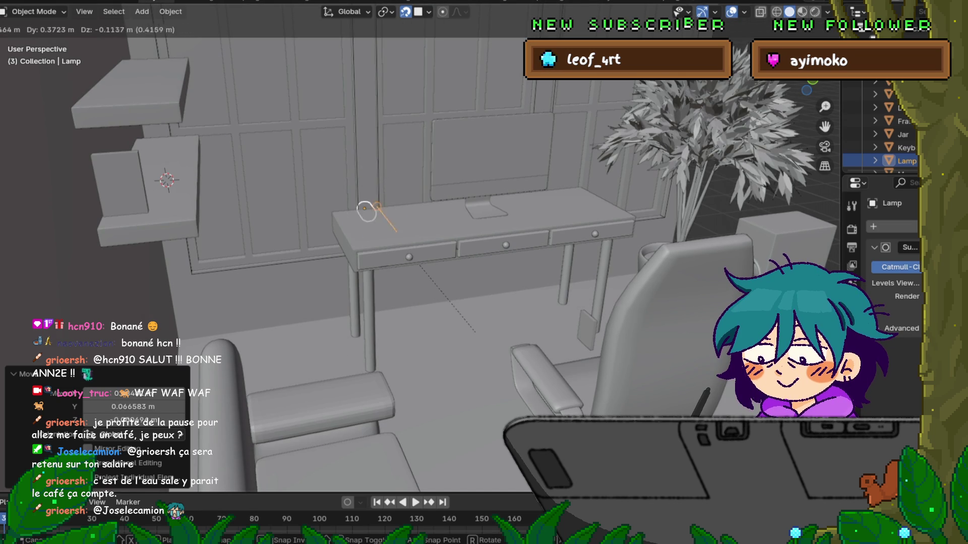
key("Return")
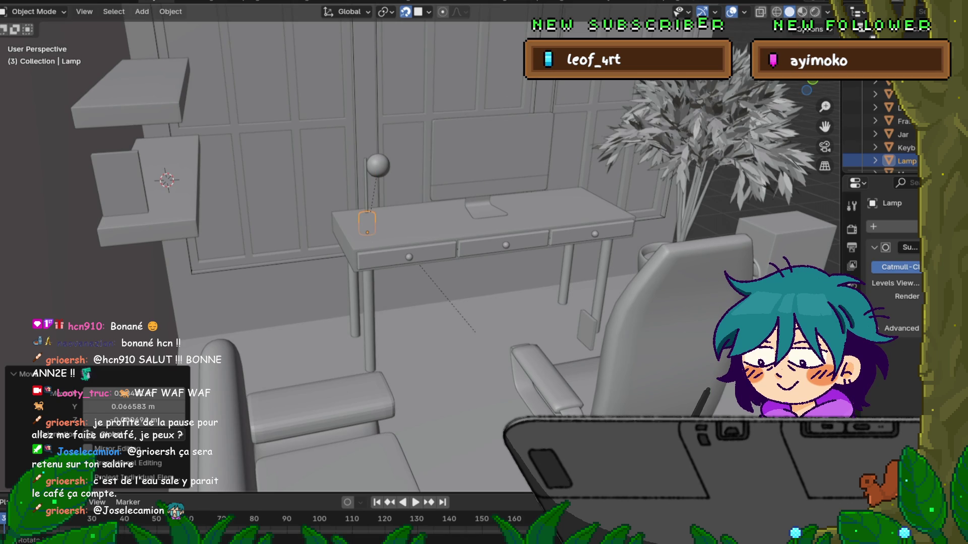
mouse_move(453, 252)
middle_mouse_down()
mouse_move(428, 277)
mouse_move(428, 313)
middle_mouse_up()
scroll(428, 277, "up", 3)
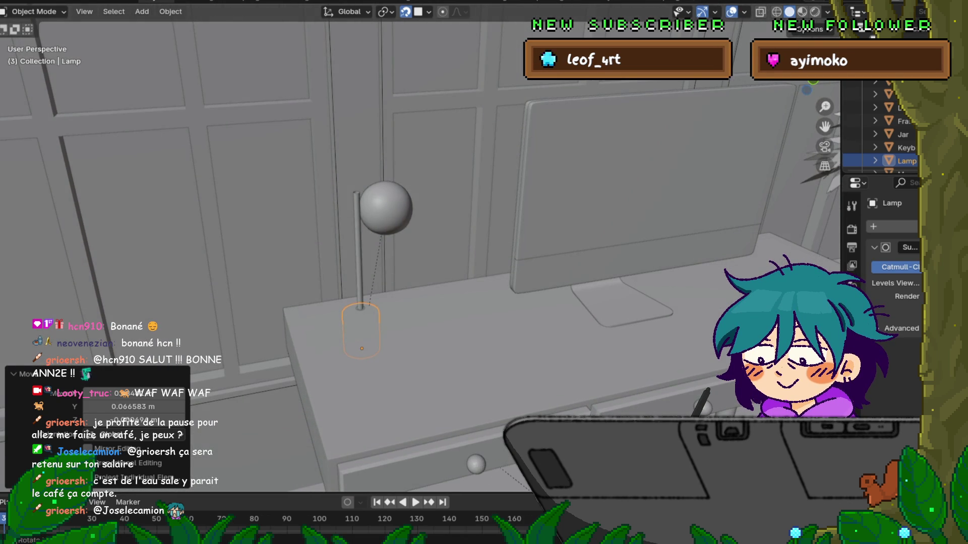
Step: Slide the lamp along X on the desk, abandoning a vertical Z move
key("g")
key("x")
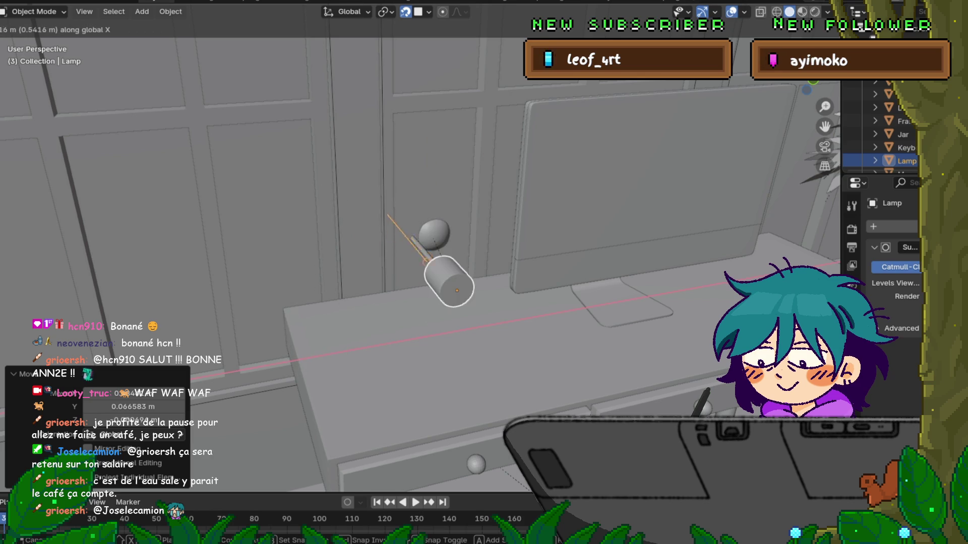
key("Return")
key("g")
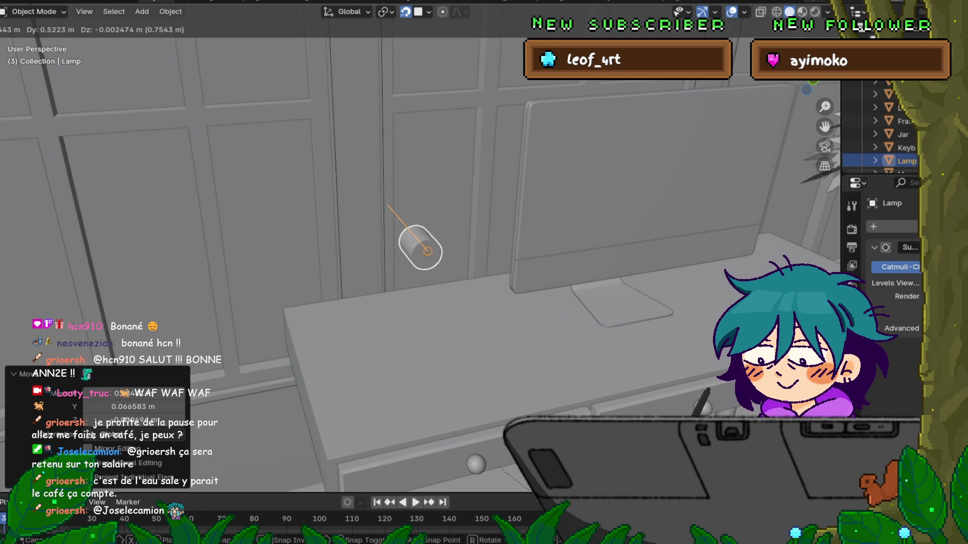
key("z")
key("Escape")
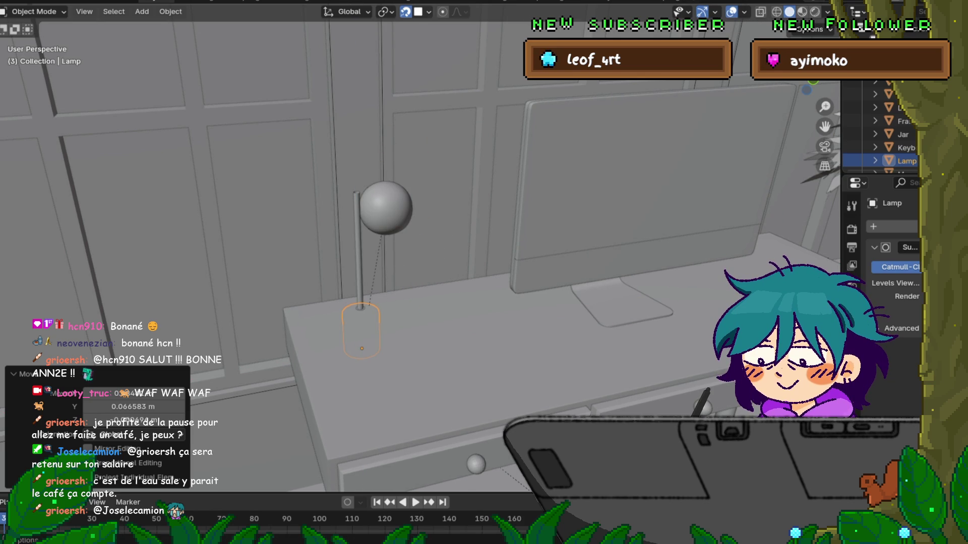
Step: Set the snap target to Face Project and place the lamp left of the monitor
left_click(428, 12)
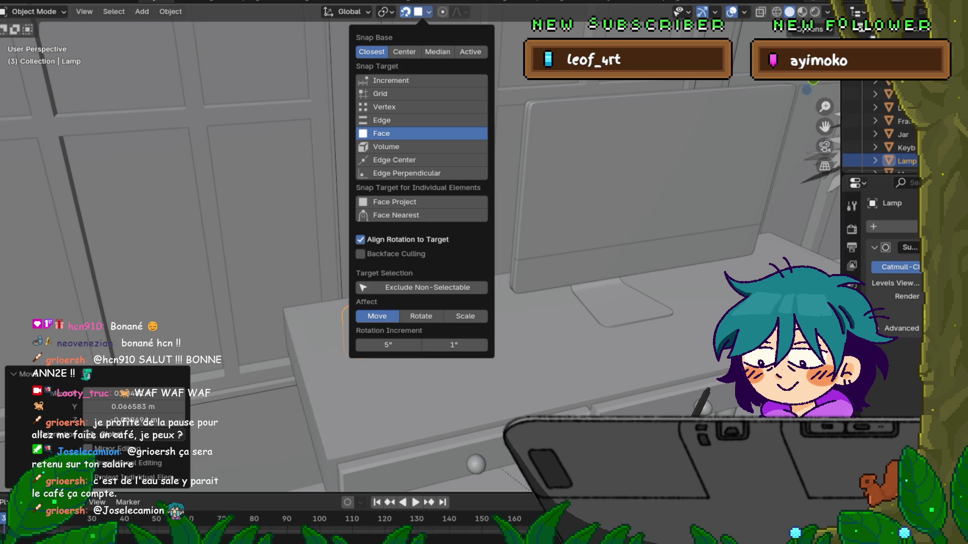
left_click(395, 202)
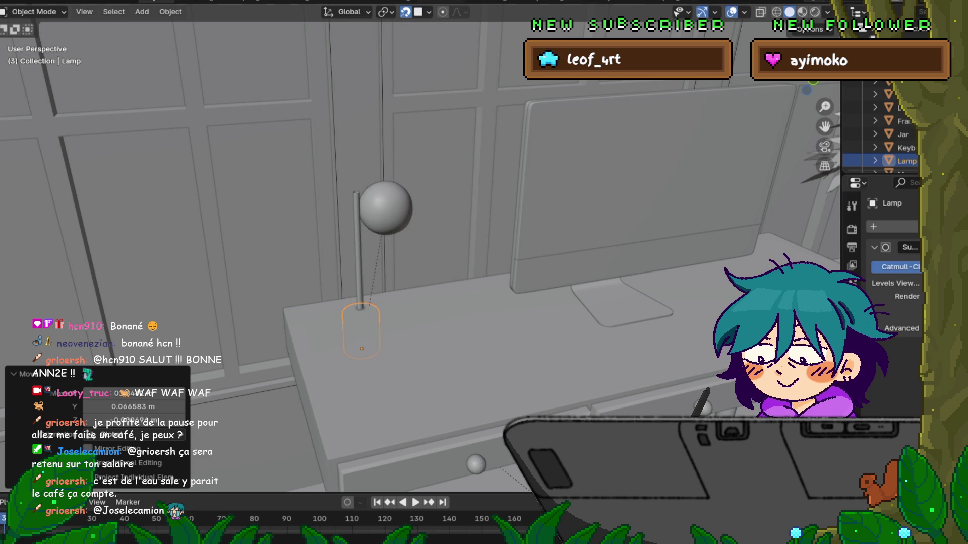
key("g")
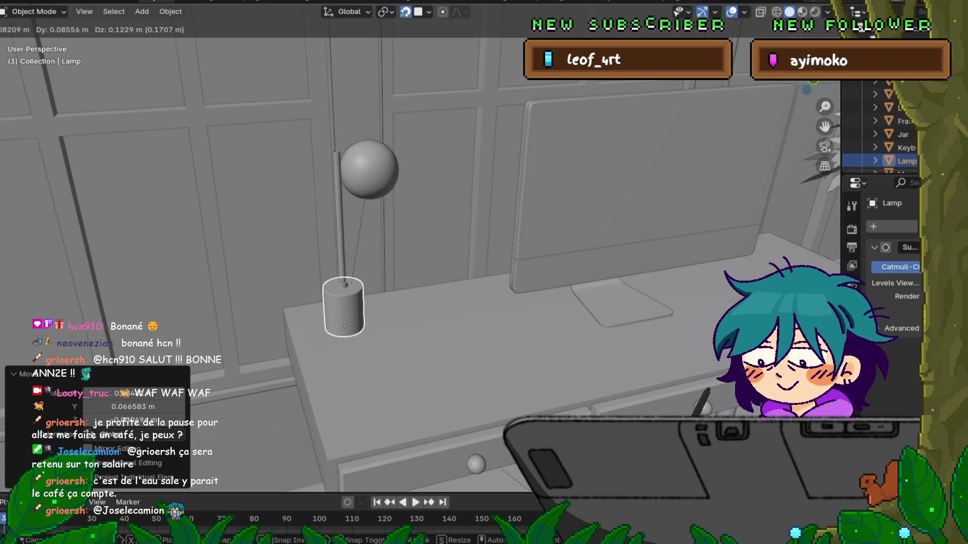
key("Return")
scroll(418, 252, "down", 10)
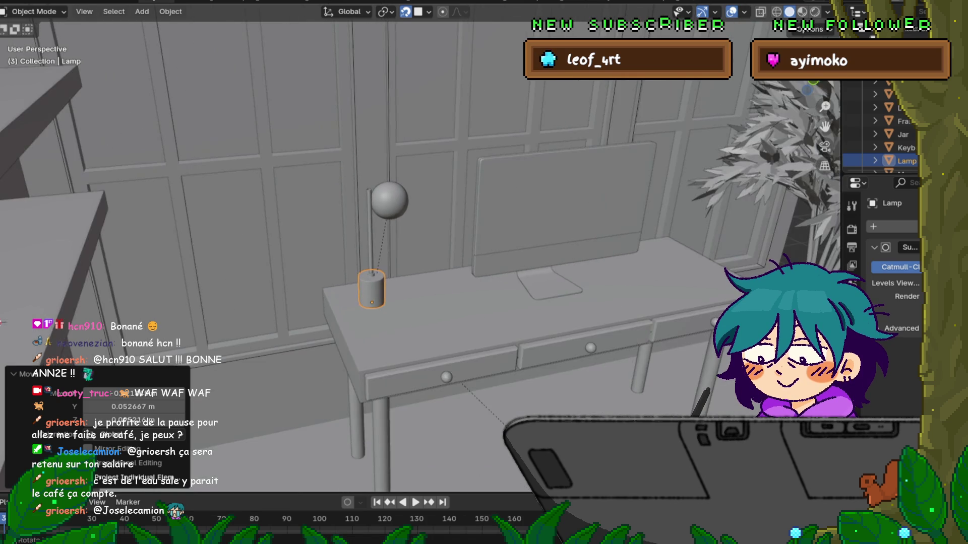
middle_click_drag(418, 252, 282, 246)
scroll(396, 240, "up", 5)
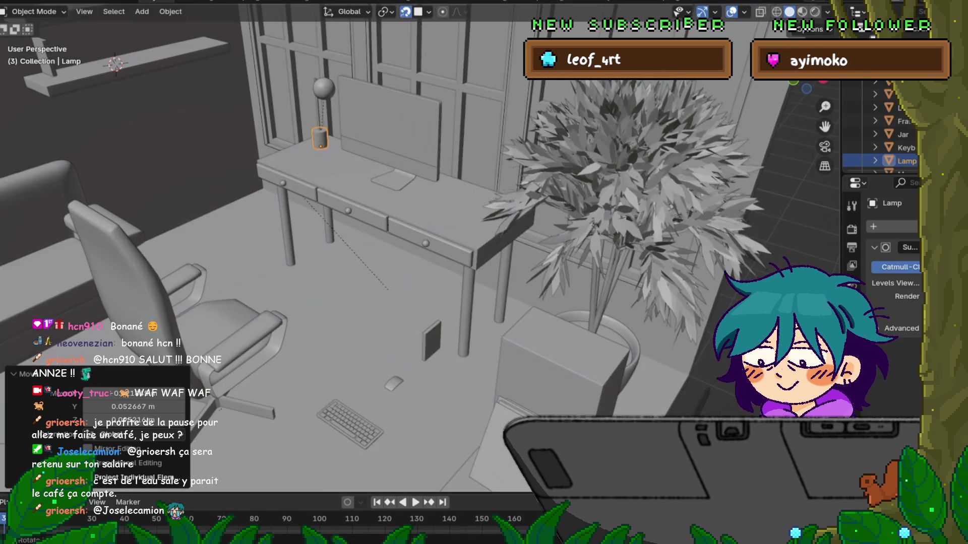
Step: Place the keyboard on the desk and rotate it 180°
left_click(350, 423)
key("g")
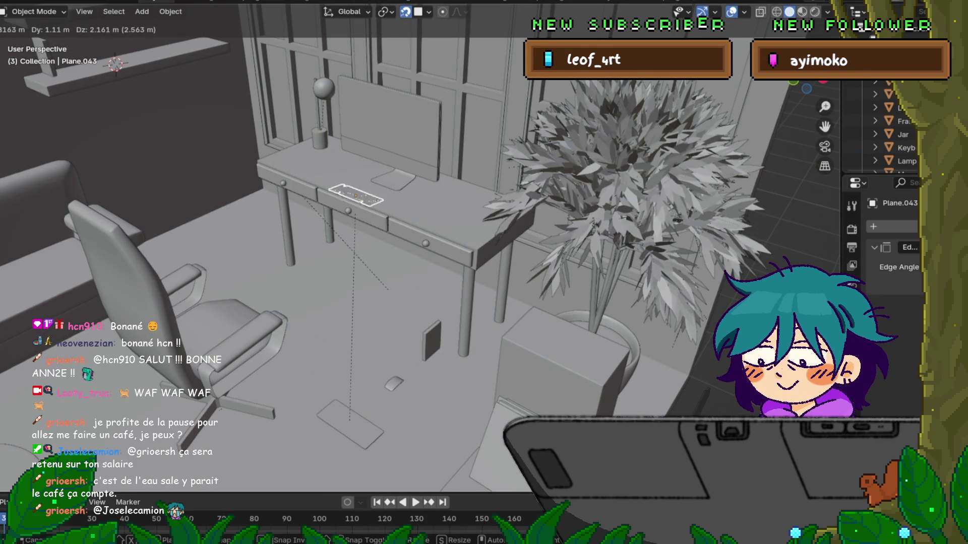
key("Return")
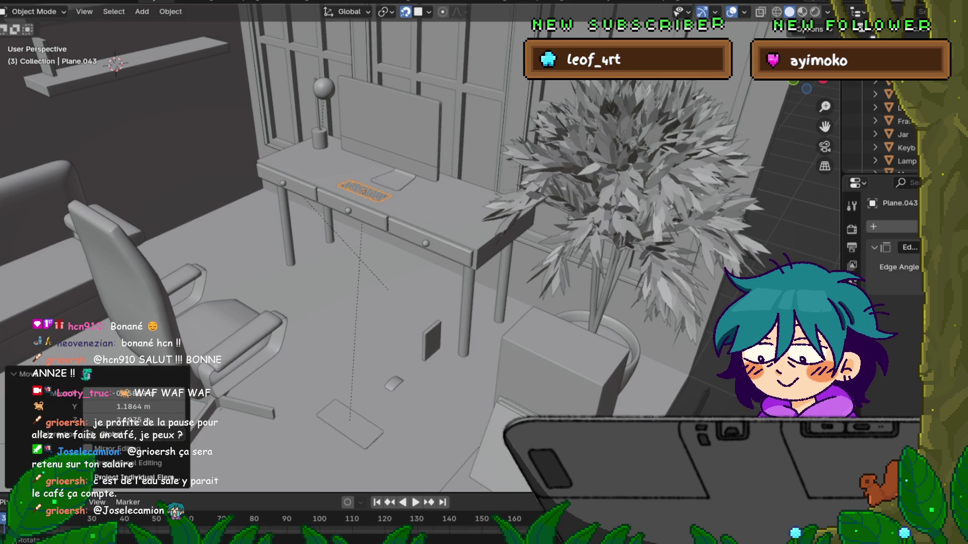
type("r180")
key("Return")
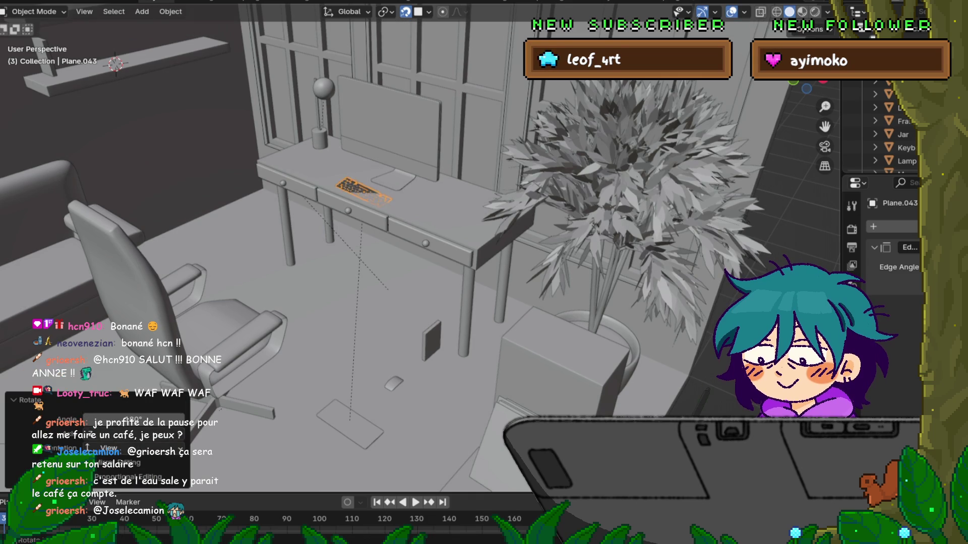
key("g")
key("z")
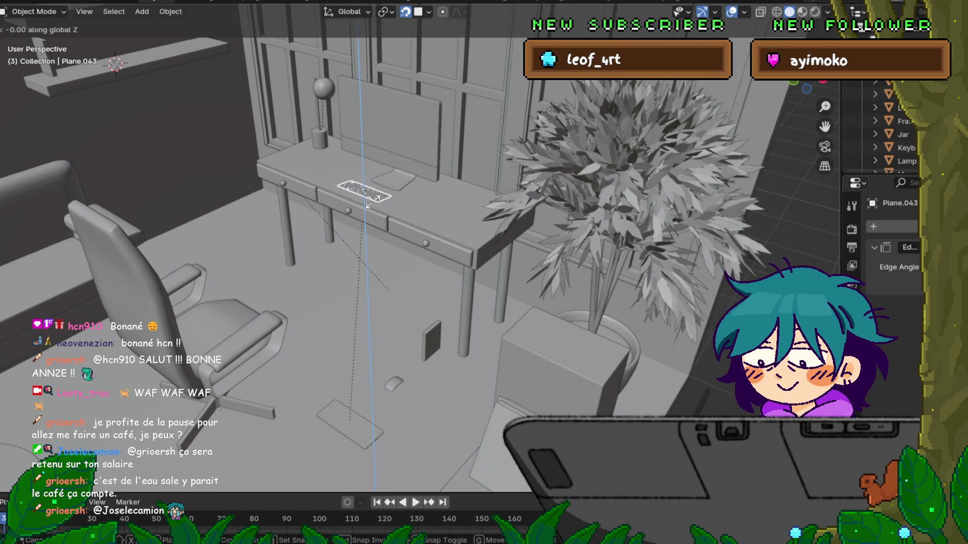
key("Escape")
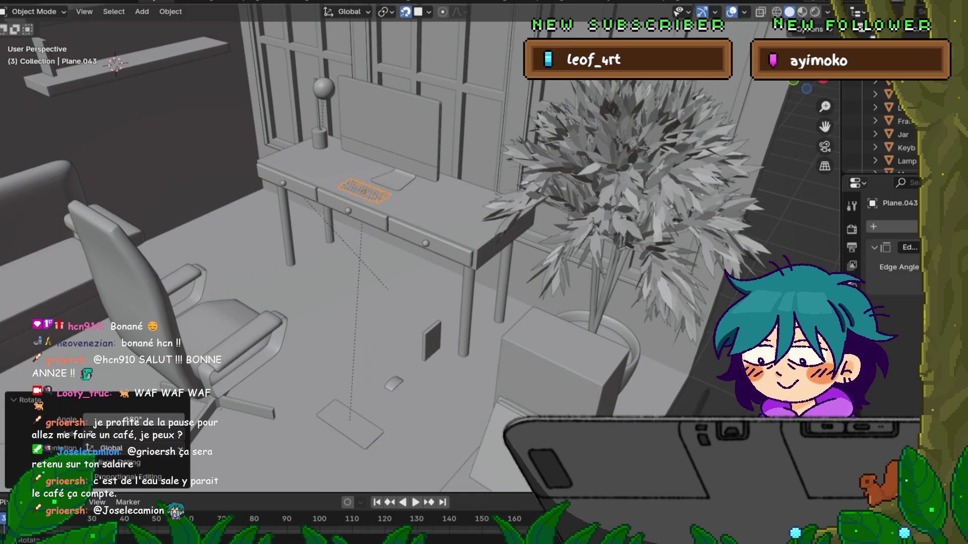
Step: Move the mouse from the floor onto the desk
middle_click_drag(454, 252, 483, 272)
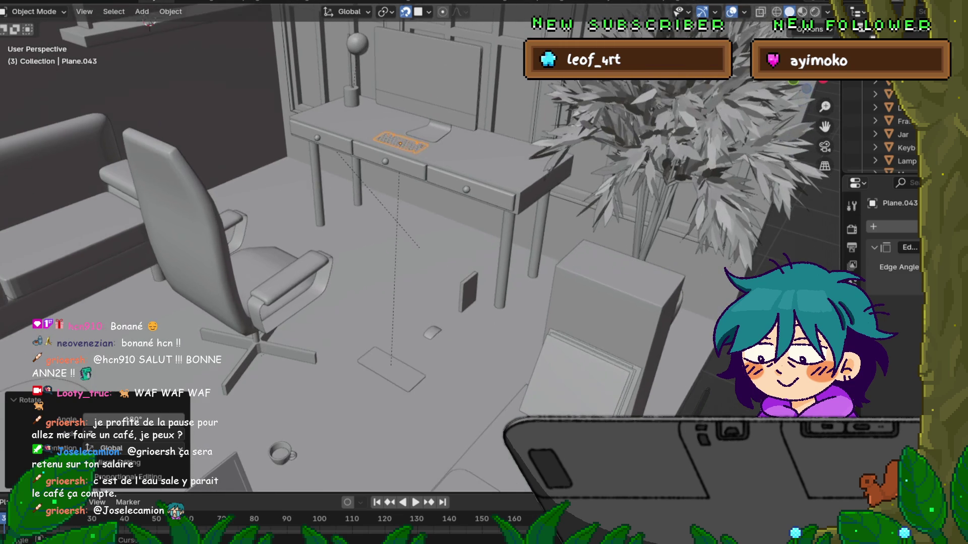
left_click(432, 333)
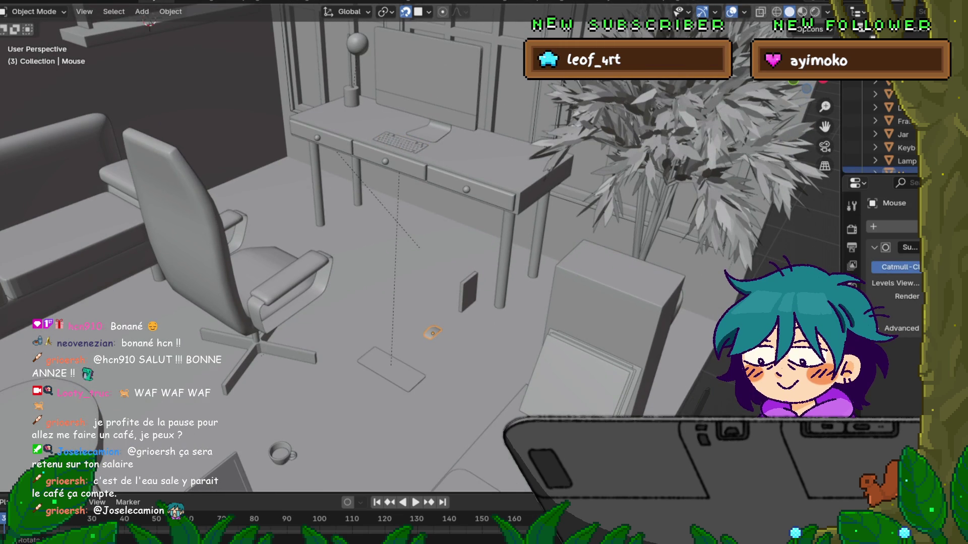
key("g")
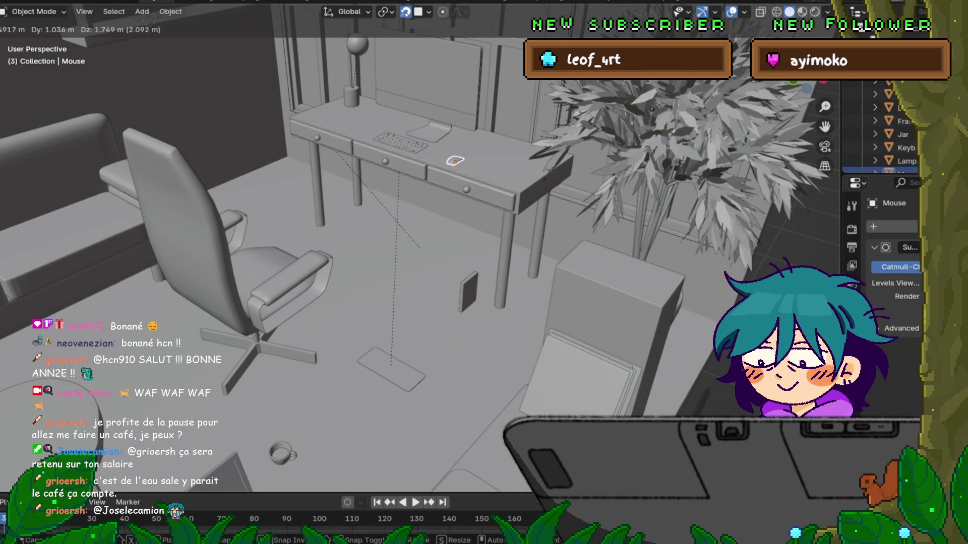
key("Return")
Step: Lift the coffee cup onto the desk, then select the picture frame on the floor
middle_click_drag(453, 252, 484, 262)
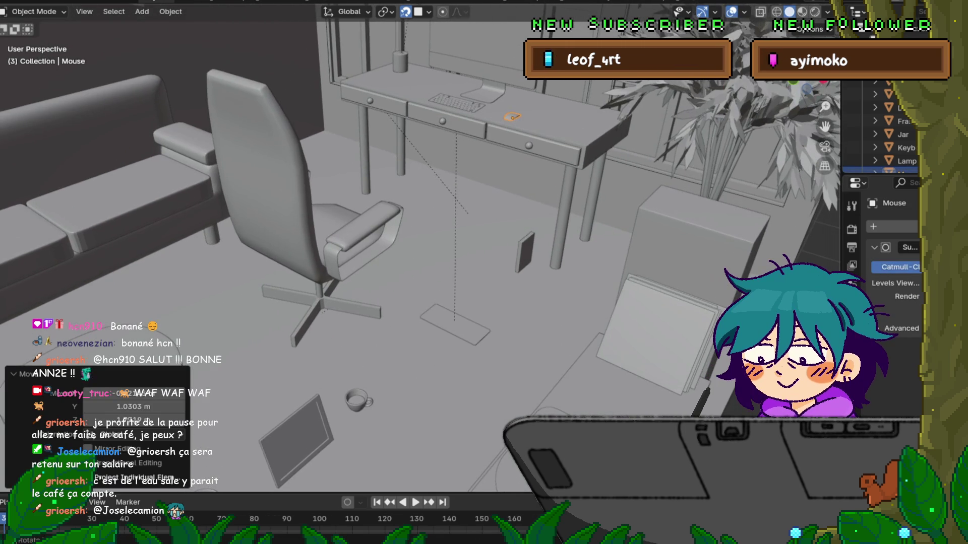
left_click(359, 401)
key("g")
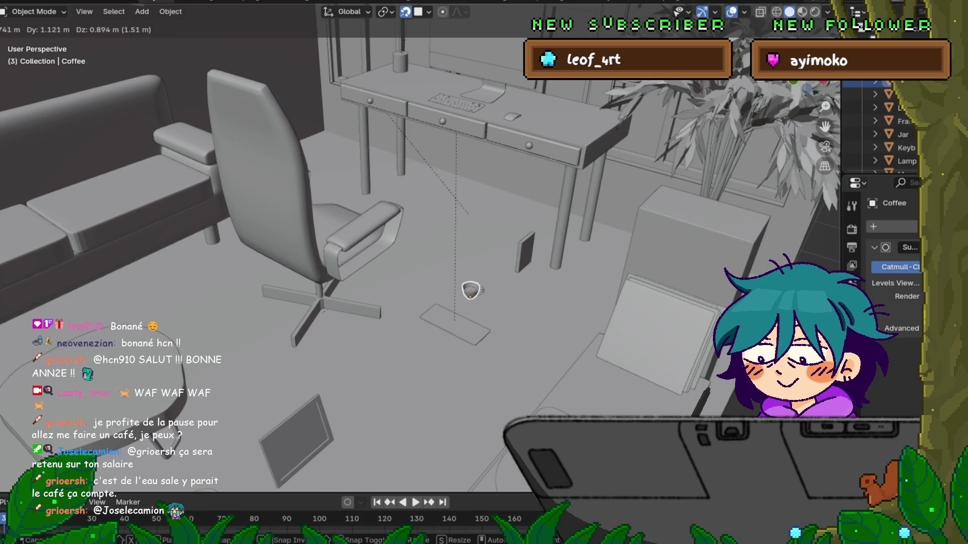
key("Return")
key("g")
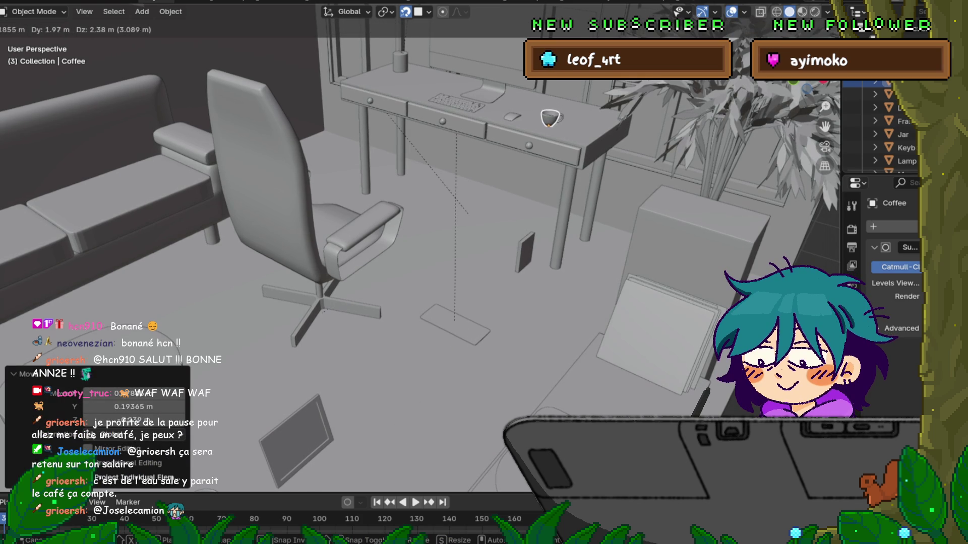
key("Return")
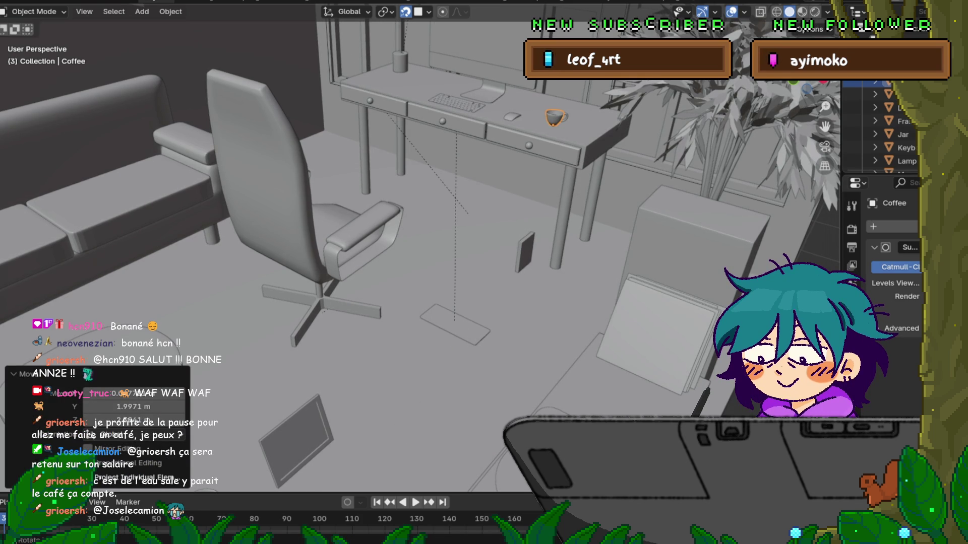
left_click(296, 441)
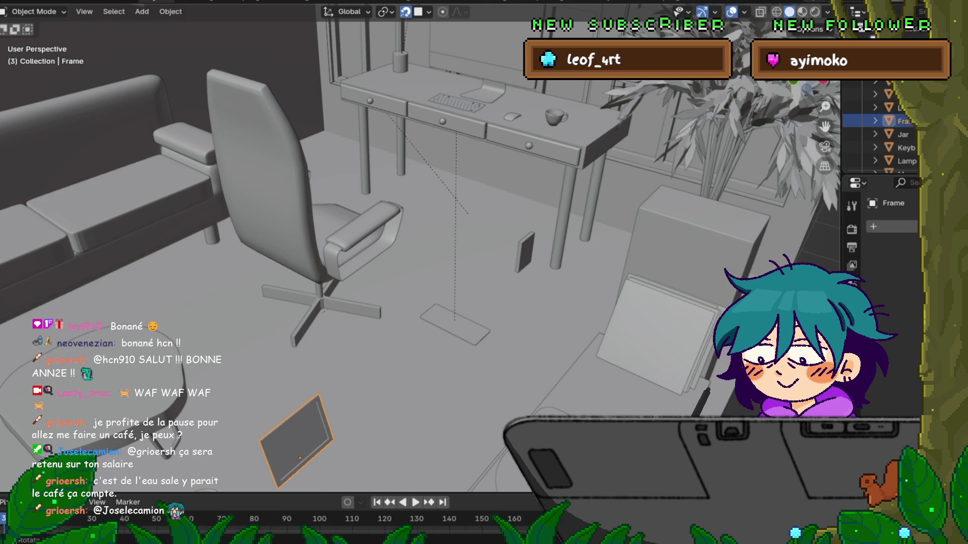
scroll(403, 252, "down", 3)
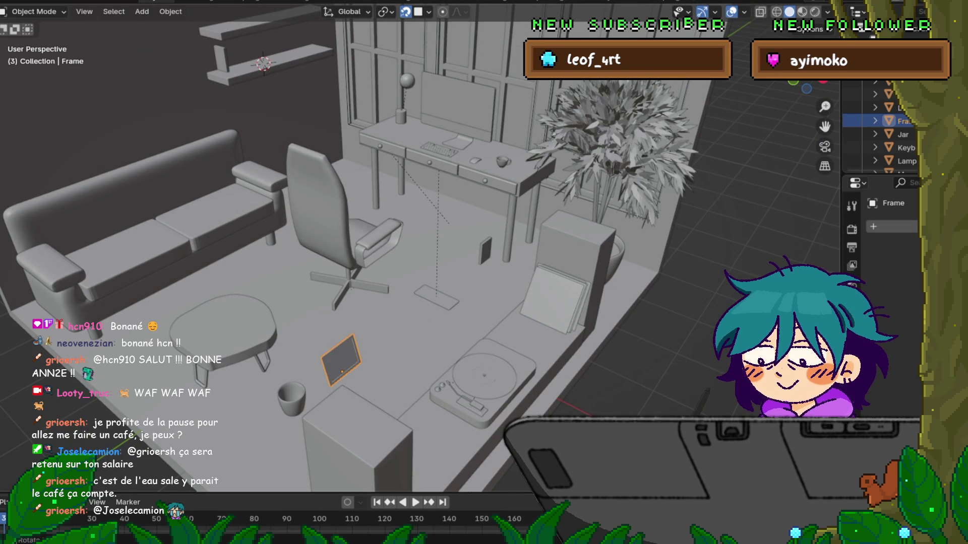
Step: Move the jar from the floor onto the wall shelf
mouse_move(292, 398)
left_mouse_down()
mouse_move(303, 393)
mouse_move(424, 462)
mouse_move(438, 459)
mouse_move(538, 345)
mouse_move(522, 346)
left_mouse_up()
key("Escape")
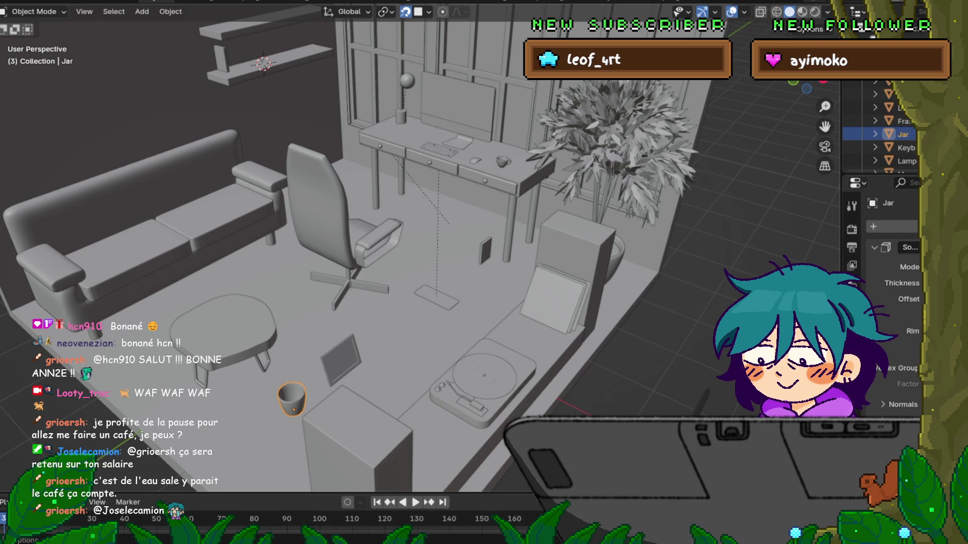
left_click(428, 12)
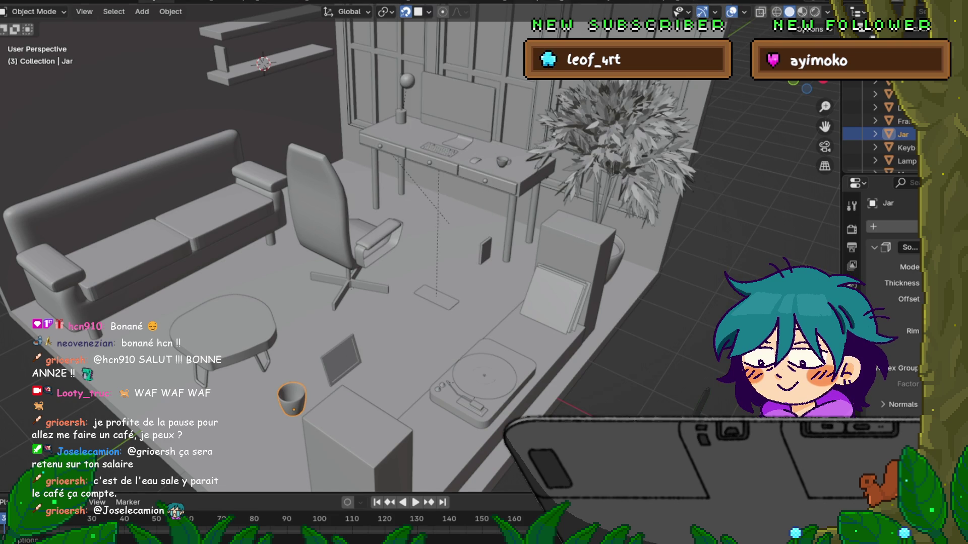
key("g")
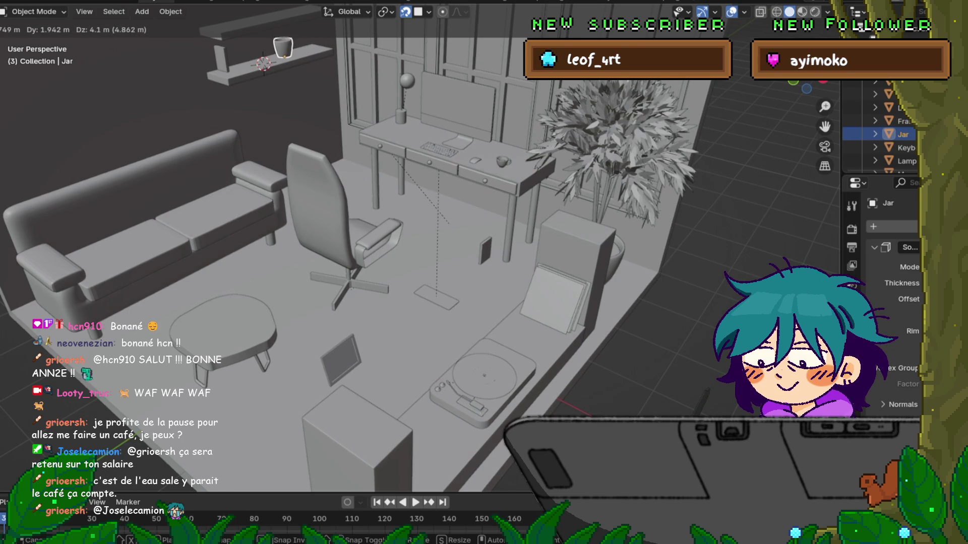
left_click(283, 48)
Step: Place the picture frame beside the jar on the wall shelf, then select the floor keyboard
left_click(341, 358)
key("g")
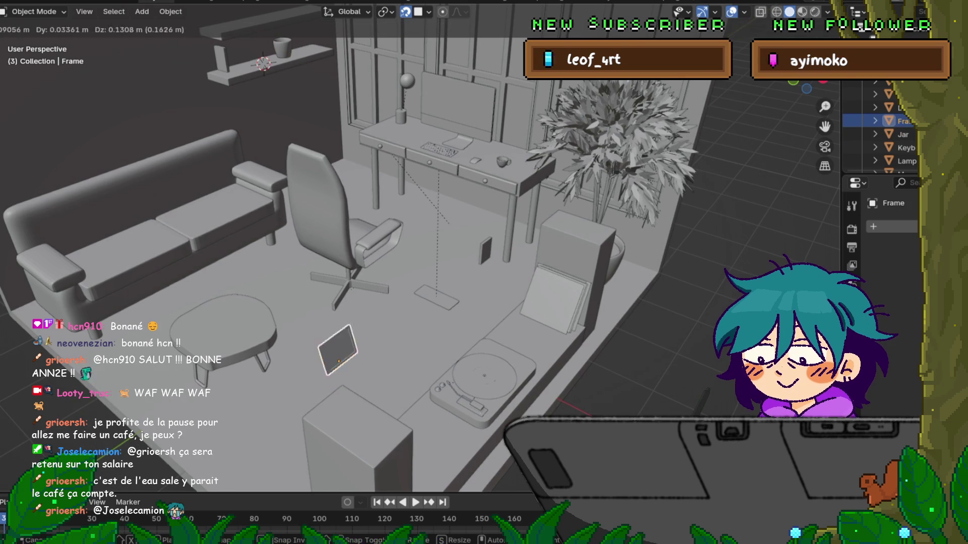
left_click(250, 53)
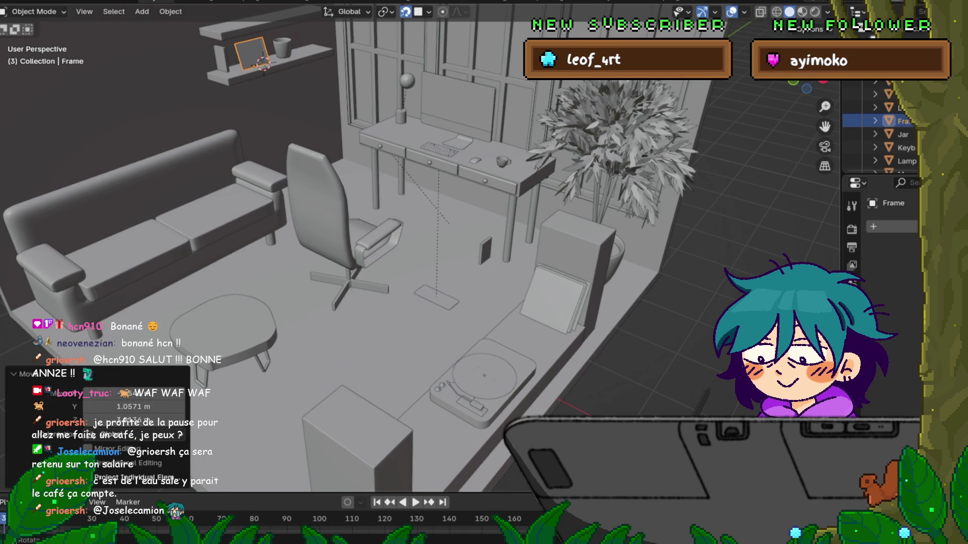
middle_click_drag(454, 252, 410, 258)
left_click(400, 339)
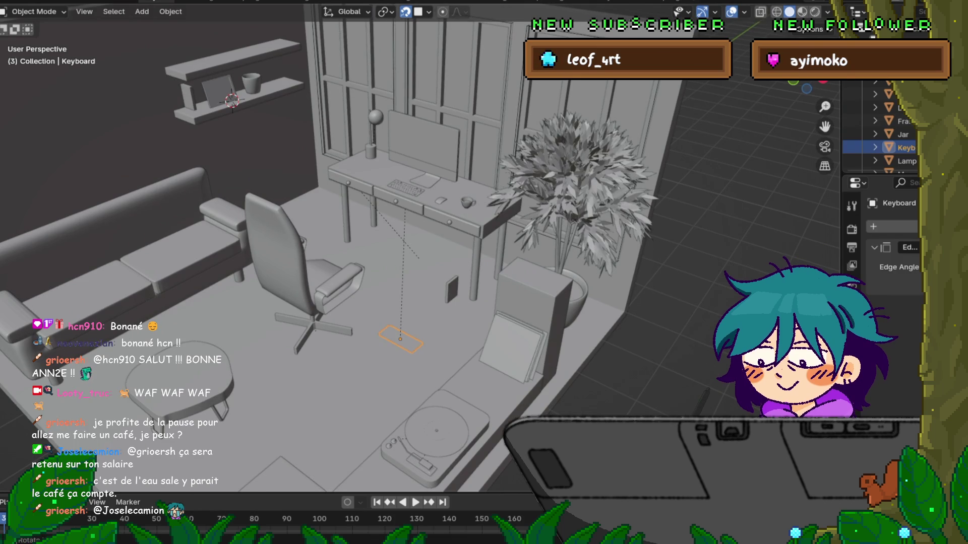
Step: Begin and cancel a keyboard move, then select the shelf frame and the floor keyboard
key("g")
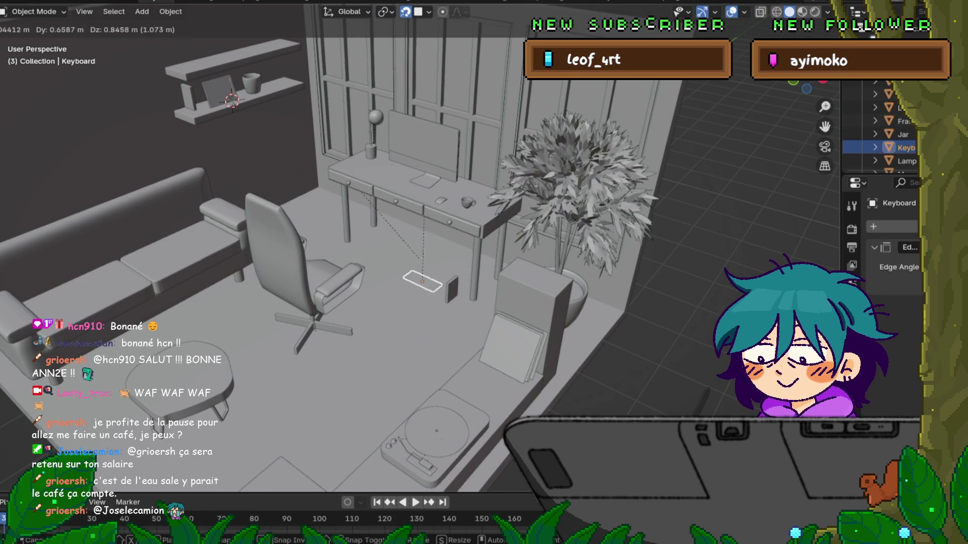
key("Escape")
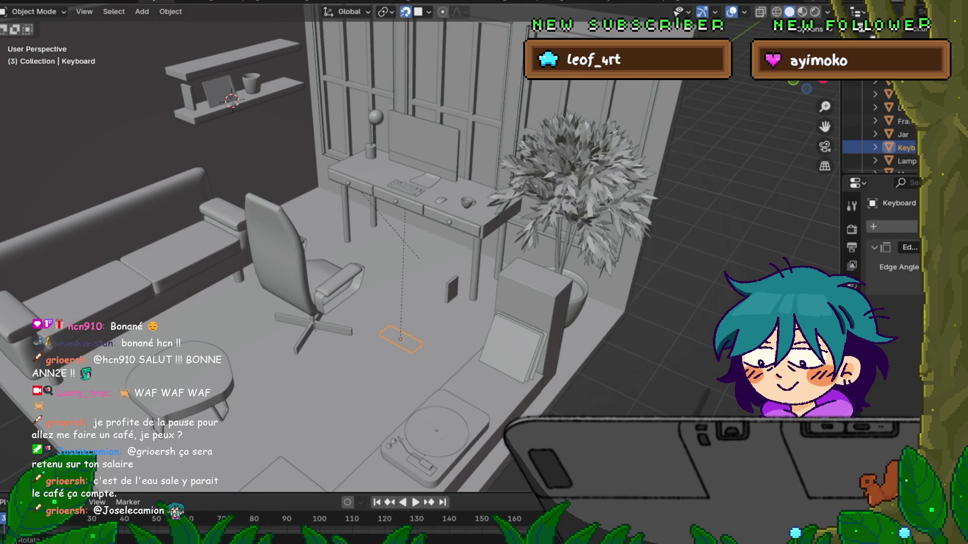
left_click(218, 91)
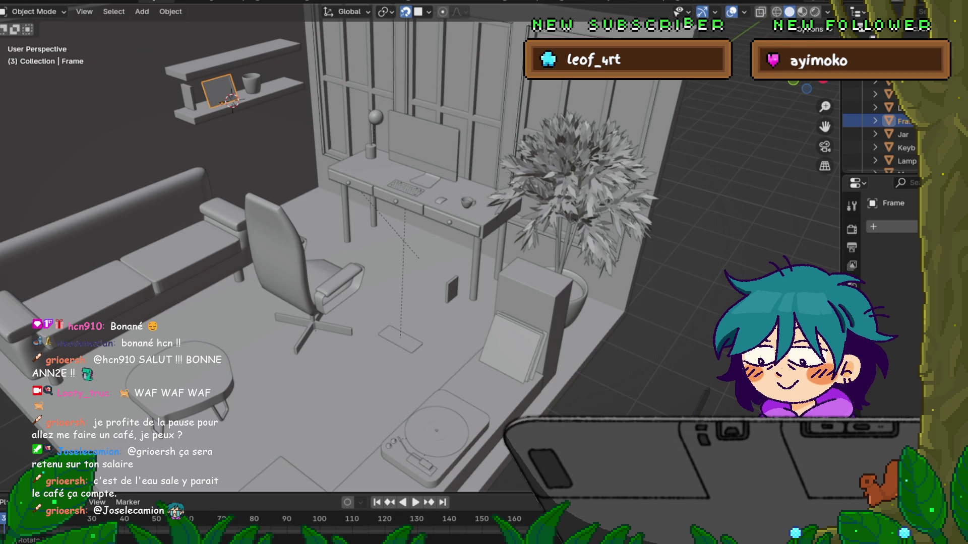
left_click(401, 339)
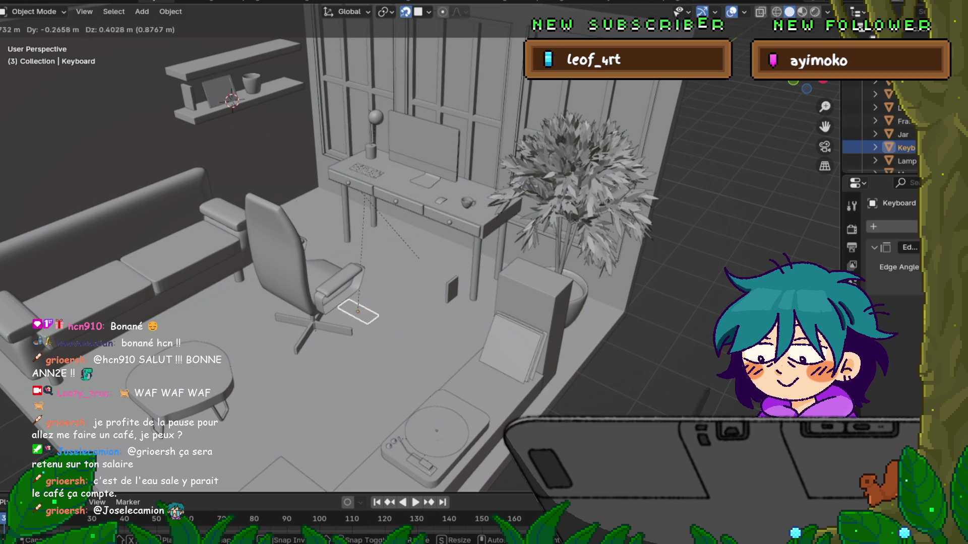
Step: Undo three times to return the shelf and desk items to the floor, then begin moving the keyboard
key("ctrl+z")
key("ctrl+z")
key("ctrl+z")
key("ctrl+z")
key("ctrl+z")
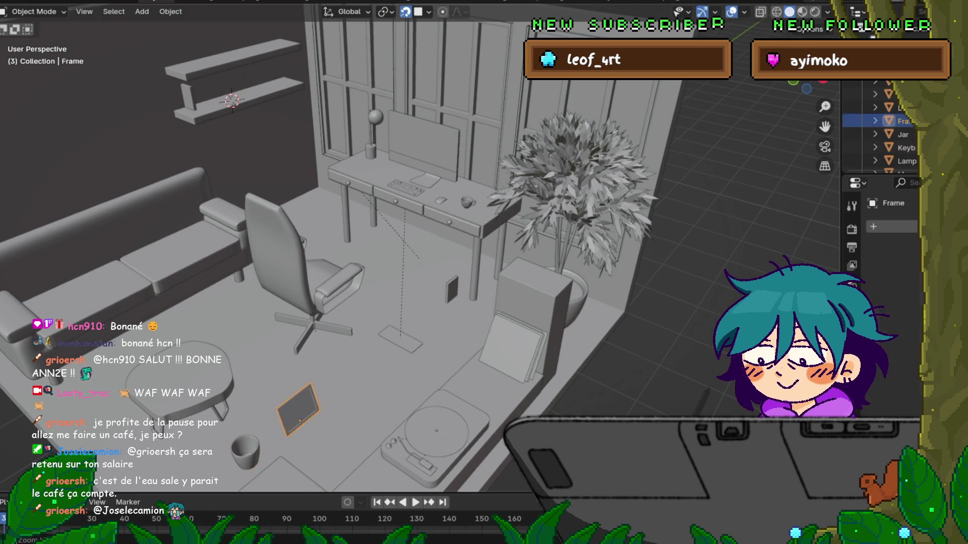
key("ctrl+z")
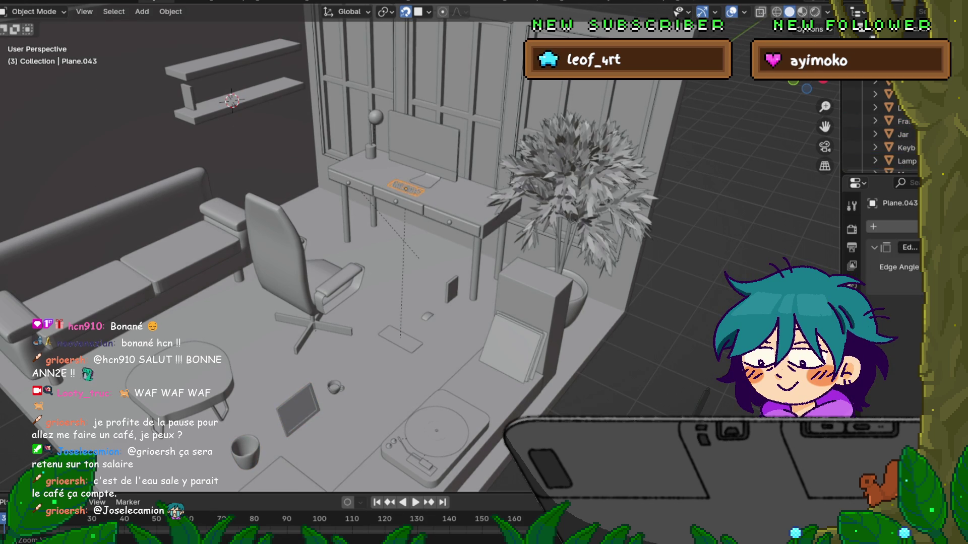
key("ctrl+z")
key("ctrl+z")
key("ctrl+z")
key("g")
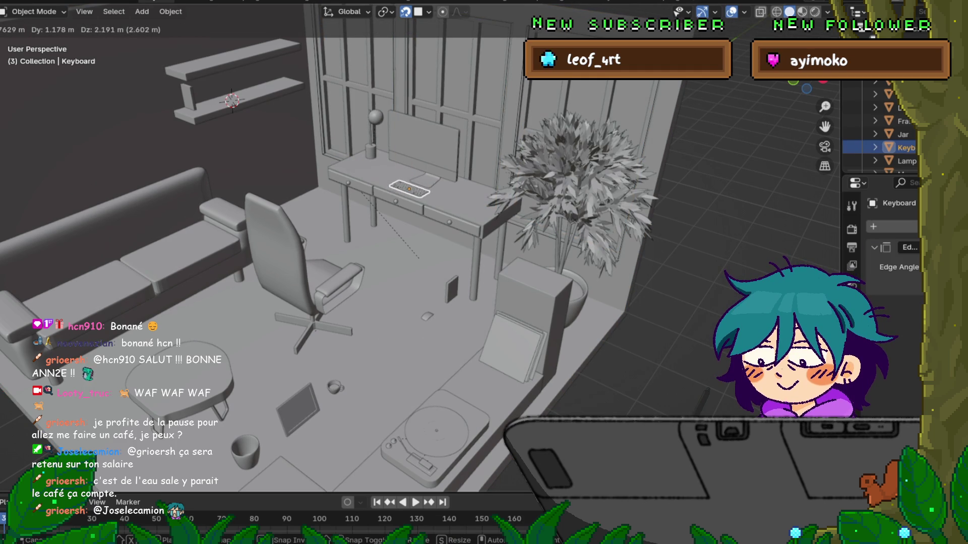
Step: Set the keyboard and mouse on the desk and the picture frame on the shelf
key("Return")
left_click(428, 317)
key("g")
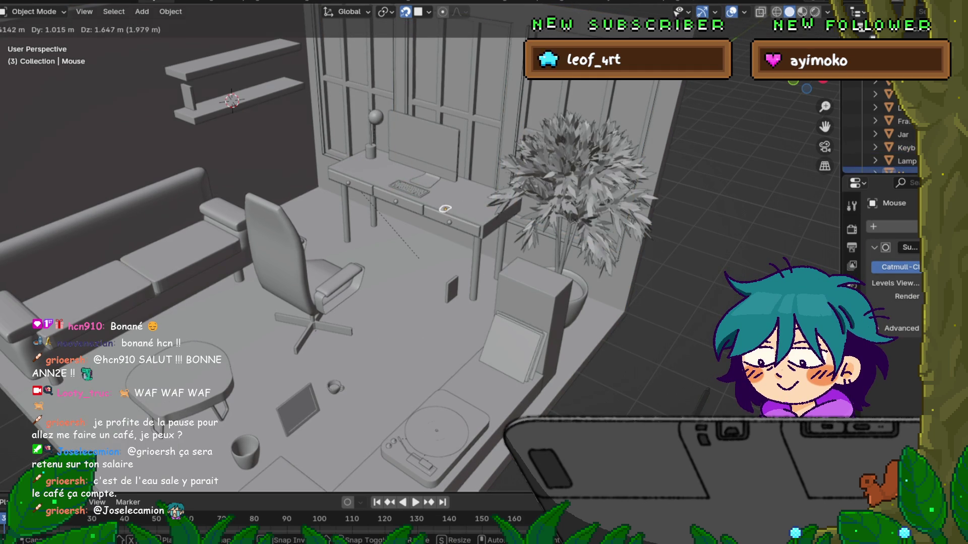
key("Return")
left_click(298, 408)
key("g")
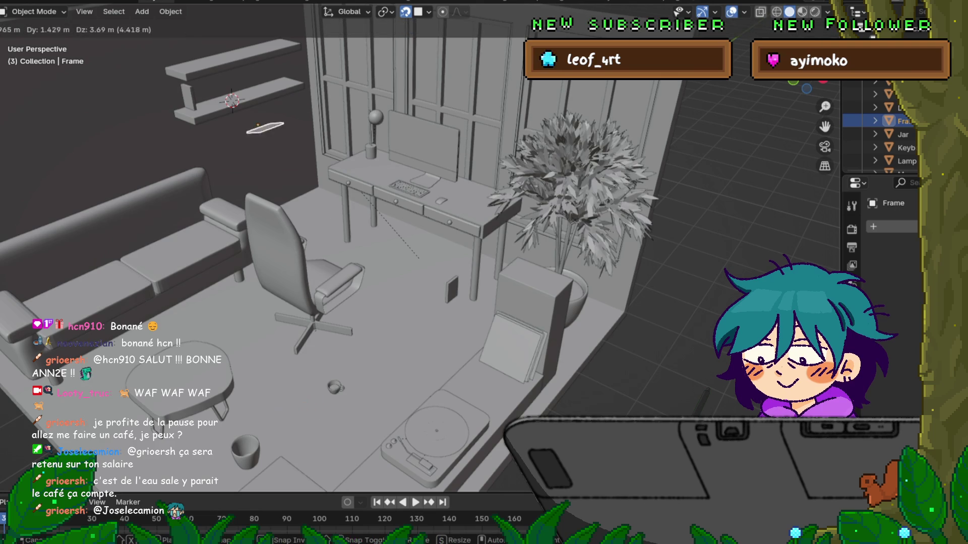
key("Return")
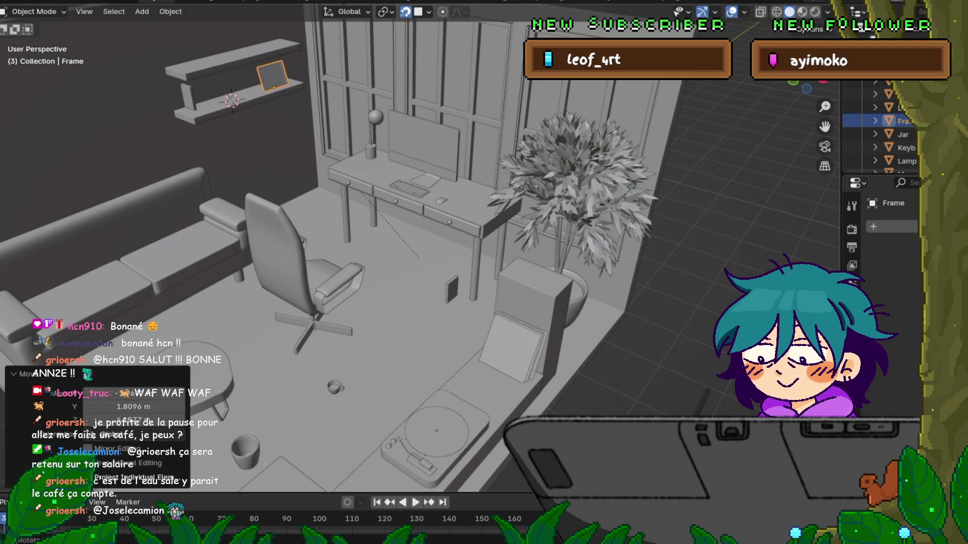
Step: Place the coffee cup on the desk and the jar on the top shelf, then select the notebook
left_click(334, 387)
key("g")
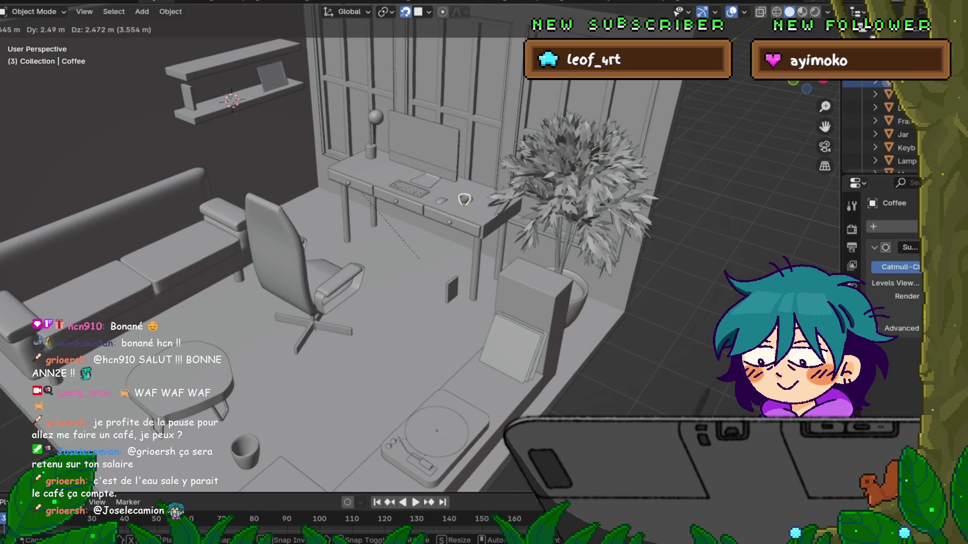
key("Return")
left_click(246, 451)
key("g")
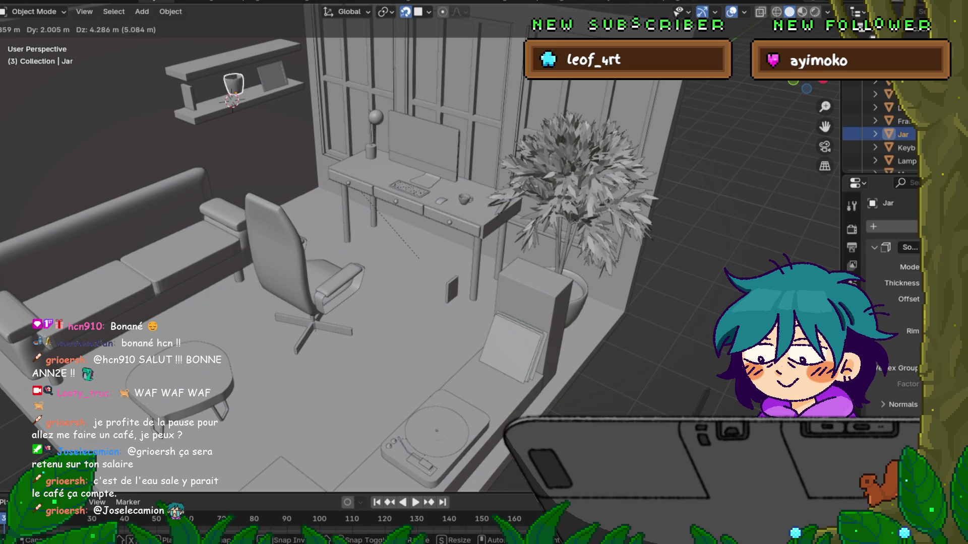
key("Return")
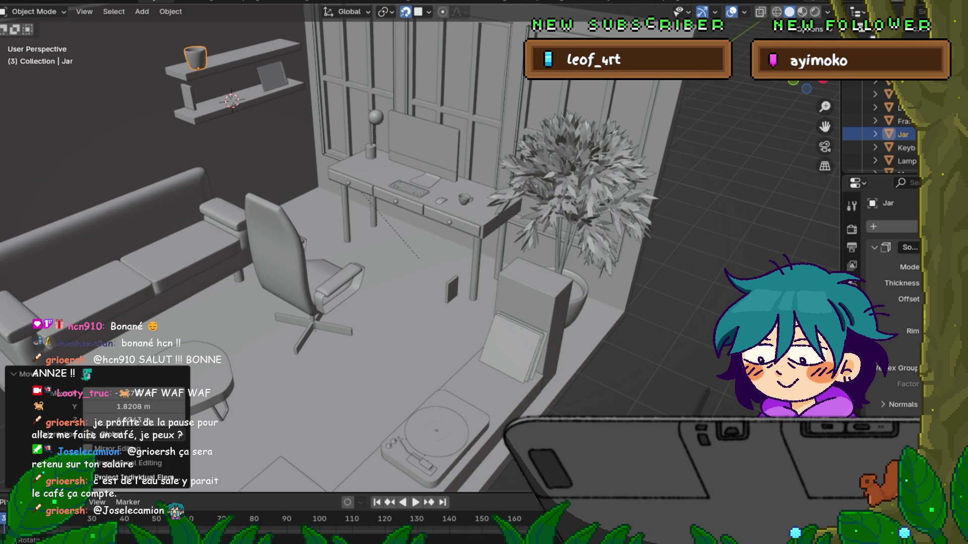
left_click(453, 290)
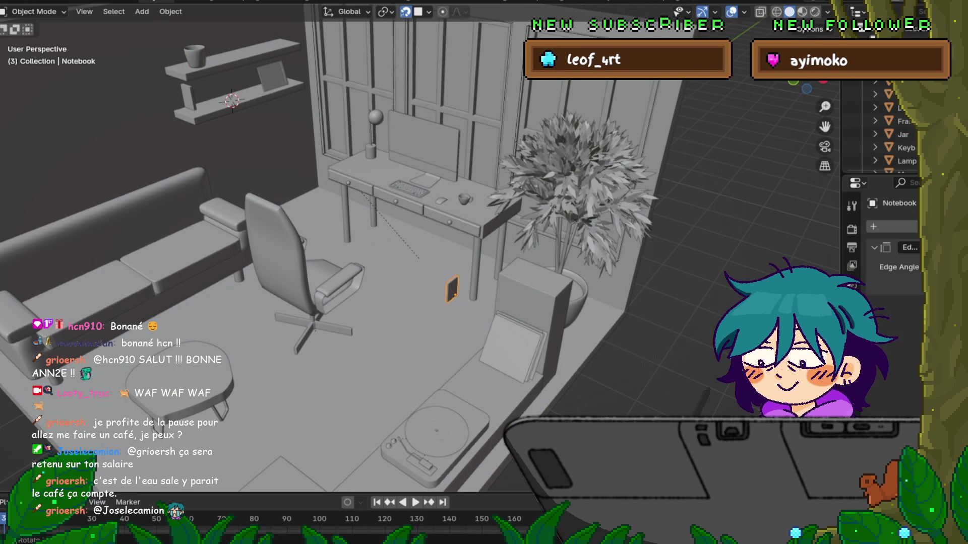
Step: Move the Notebook up to the shelf, then onto the desk beside the monitor and cup
key("g")
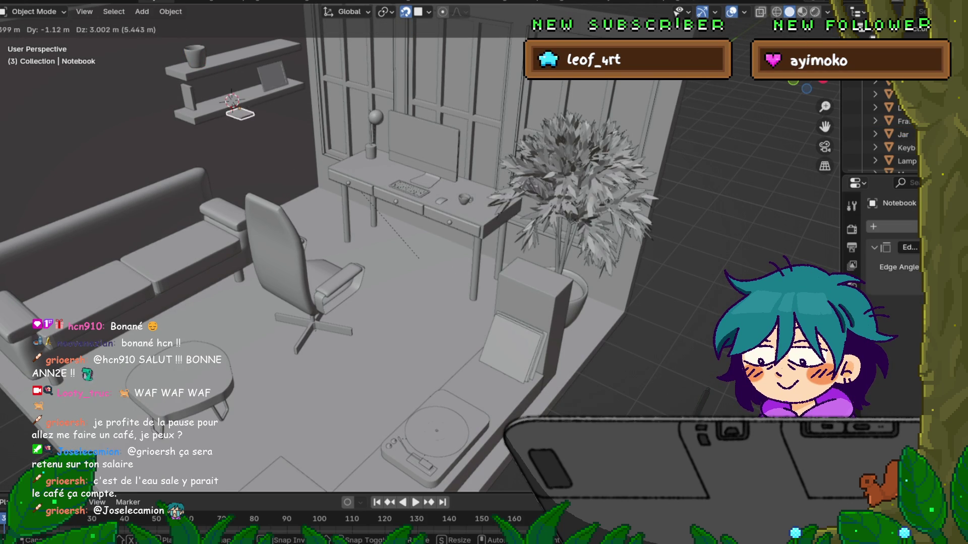
key("Return")
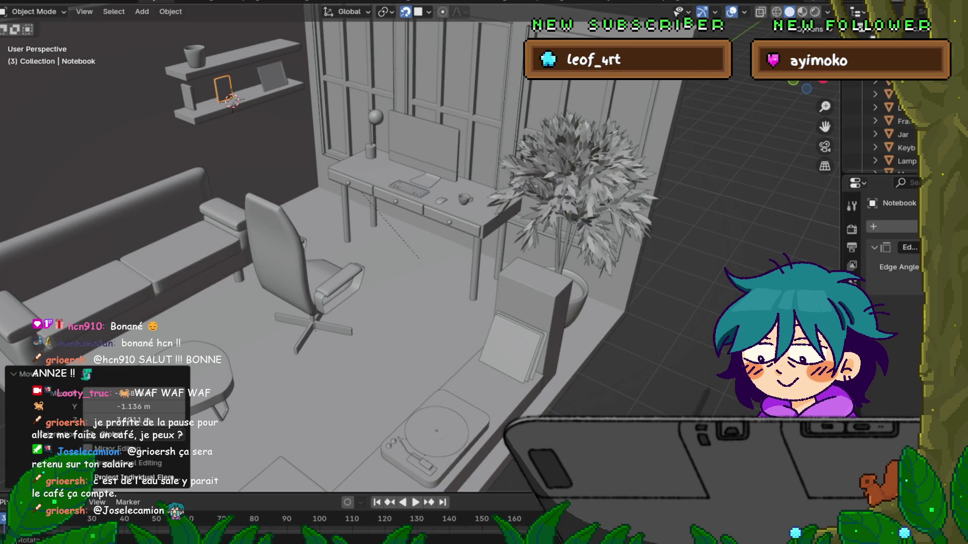
key("g")
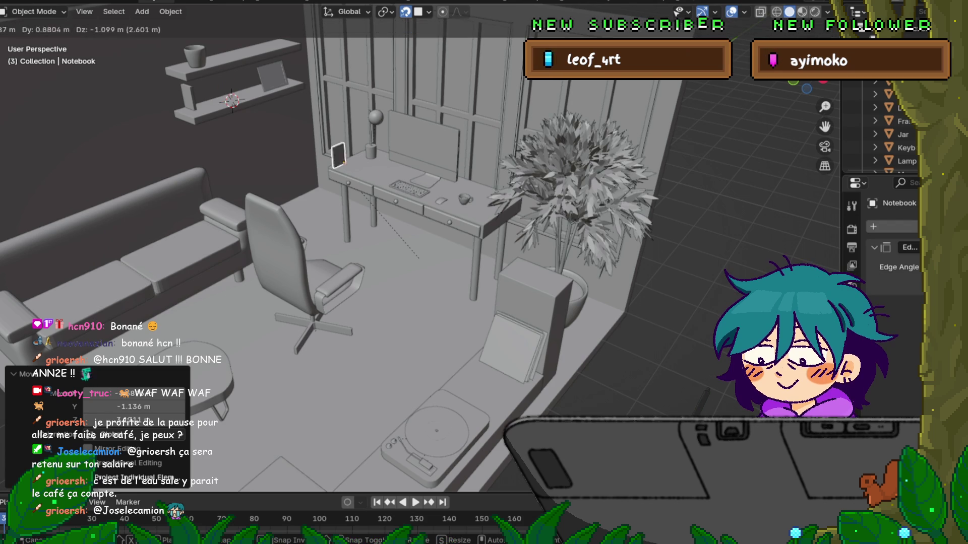
key("Return")
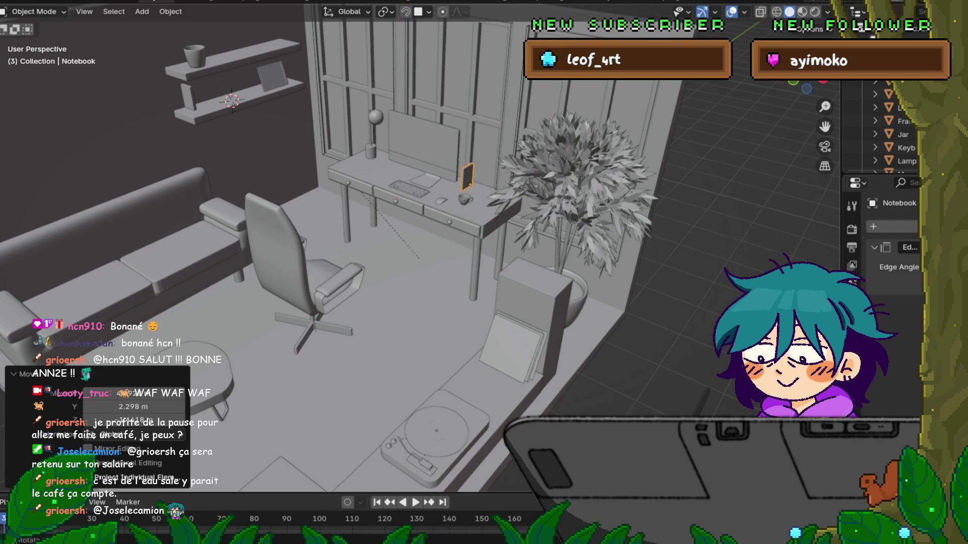
middle_click_drag(403, 252, 352, 221)
Step: Zoom in on the desk and rotate the notebook 90° around the X axis
mouse_move(453, 252)
middle_mouse_down()
mouse_move(414, 207)
mouse_move(433, 242)
mouse_move(403, 237)
mouse_move(433, 242)
middle_mouse_up()
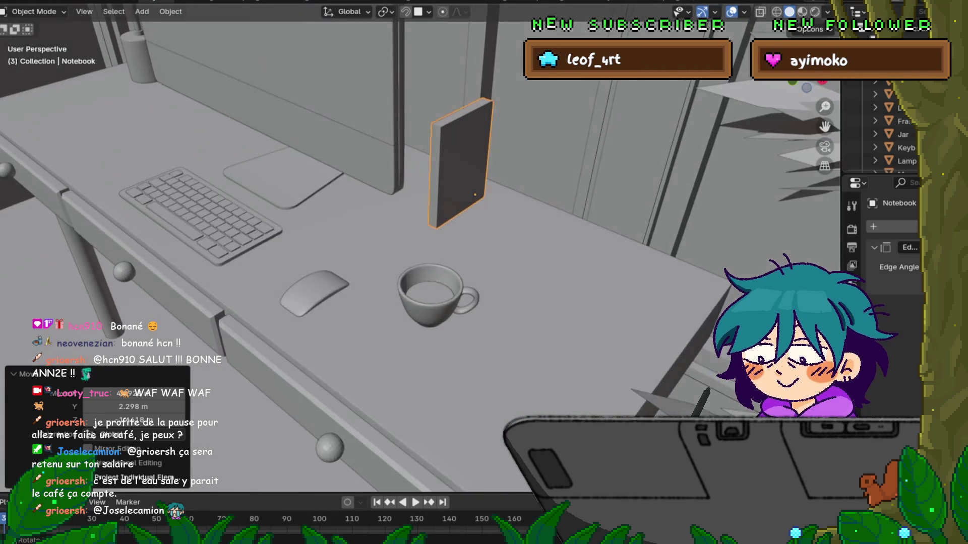
key("g")
key("z")
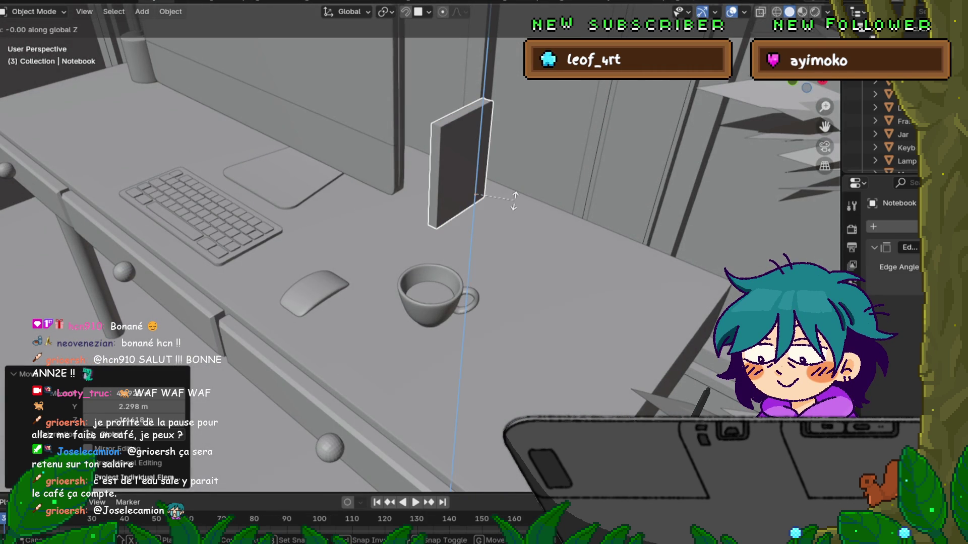
key("r")
key("x")
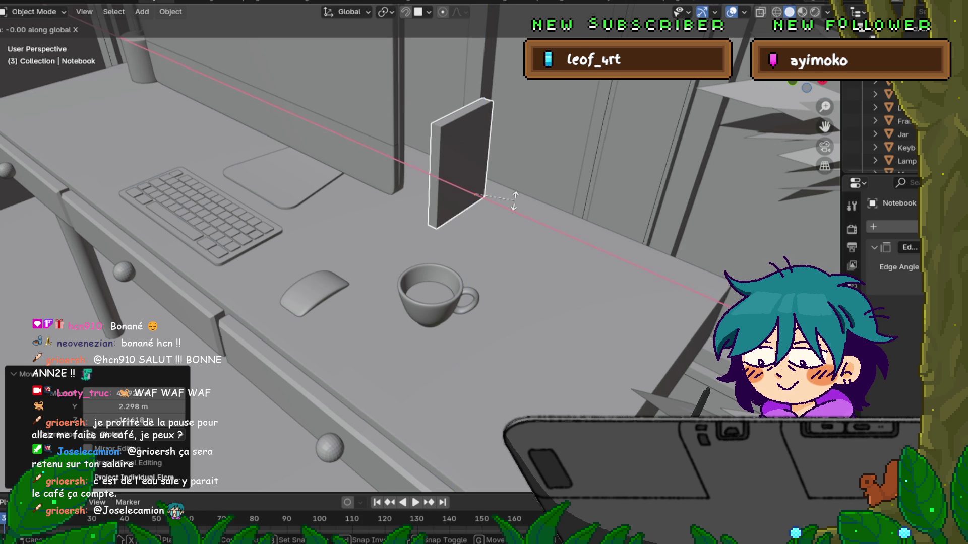
key("9")
key("0")
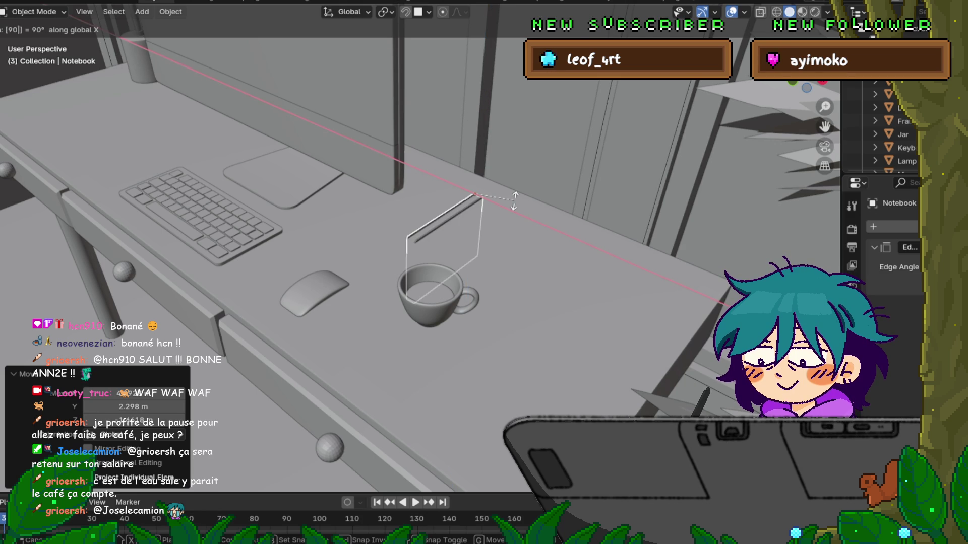
key("Return")
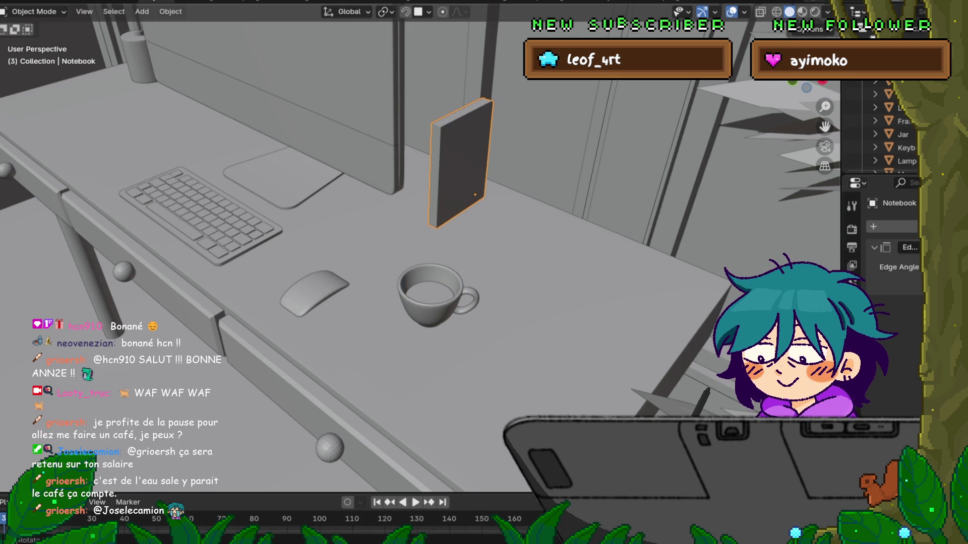
Step: Rotate the notebook another 90° so it lies flat
key("r")
key("x")
key("9")
key("0")
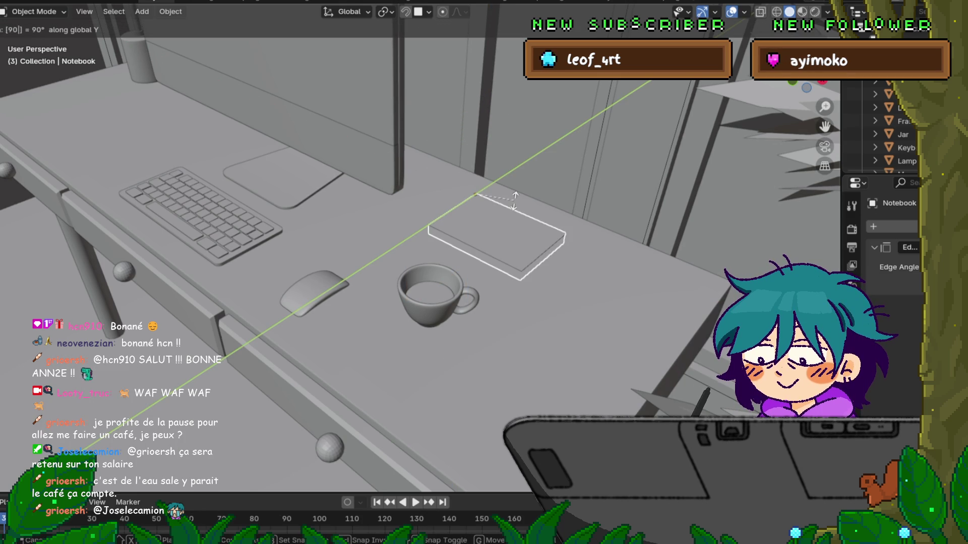
key("Return")
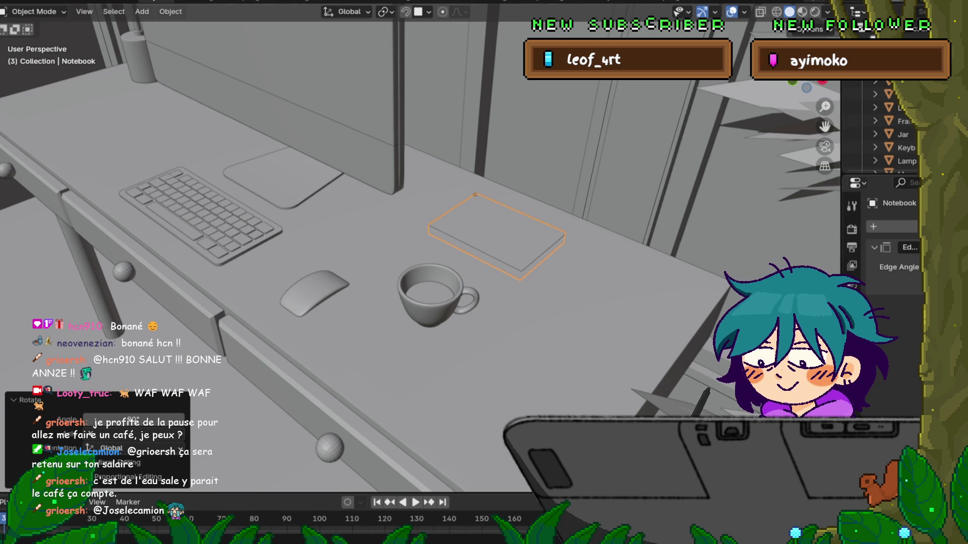
Step: Lower the flat notebook along Z onto the desk surface
middle_click_drag(403, 252, 434, 282)
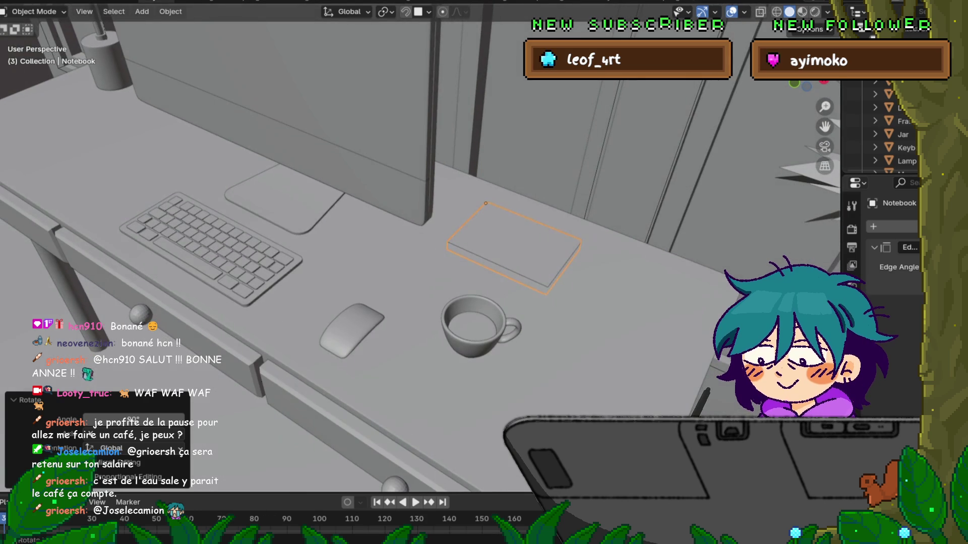
key("g")
key("z")
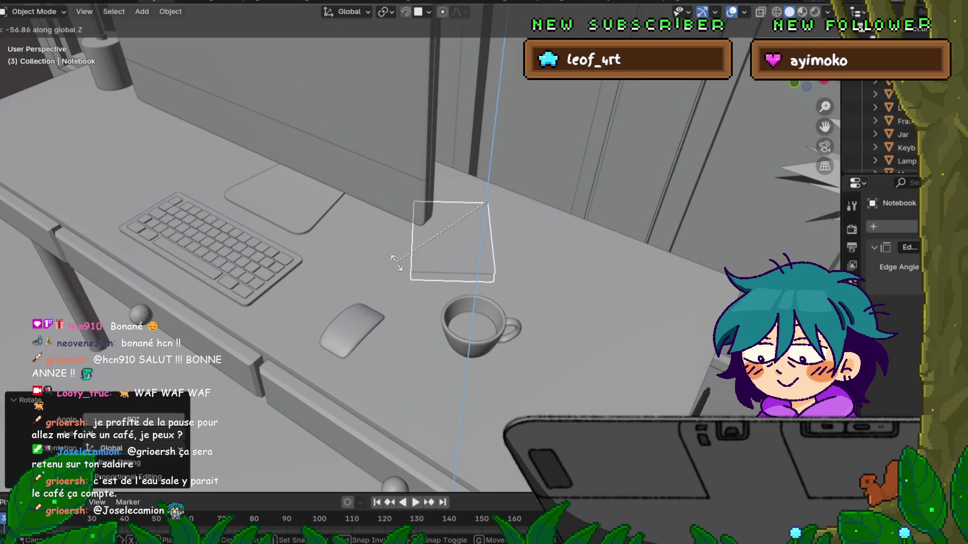
left_click(396, 262)
middle_click_drag(396, 262, 272, 282)
left_click(645, 398)
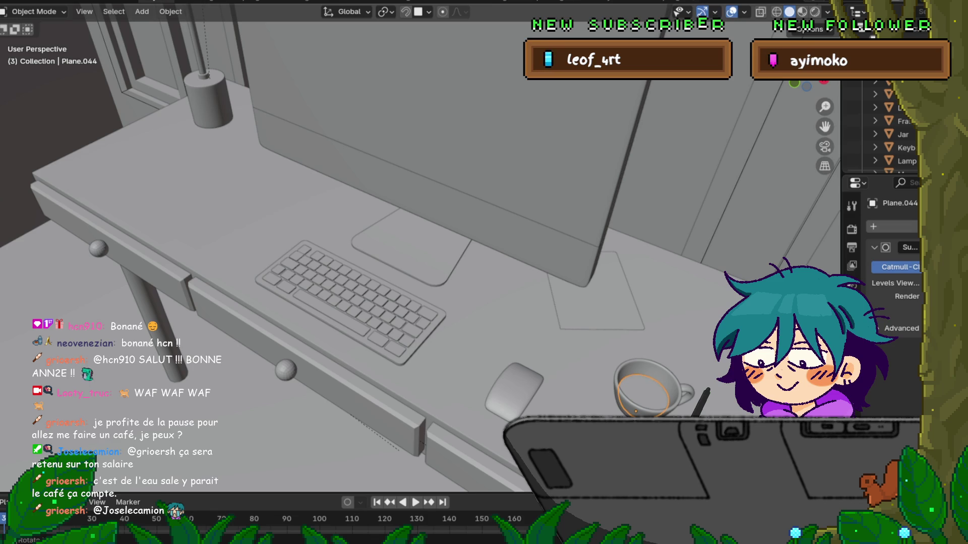
Step: Slide the coffee cup along X toward the lamp end of the desk
left_click(645, 398)
key("g")
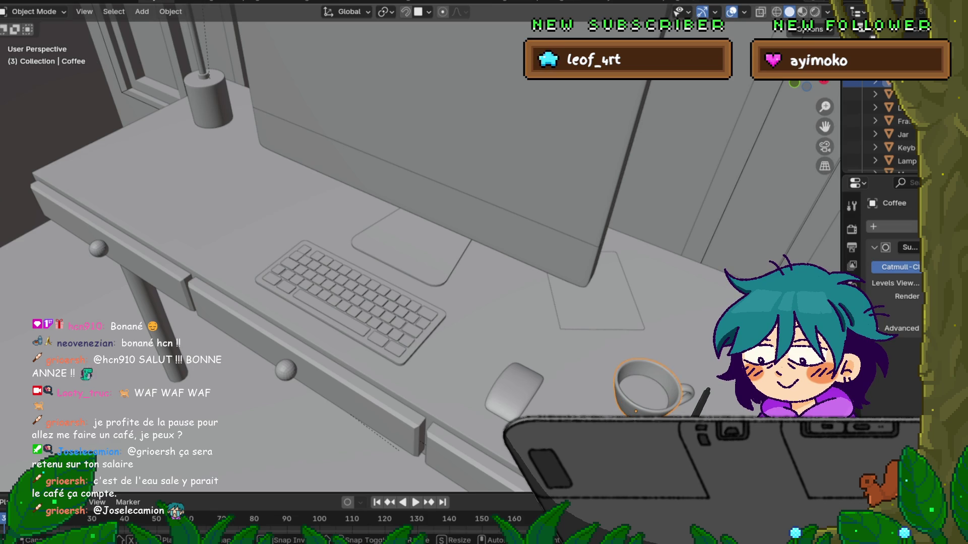
key("x")
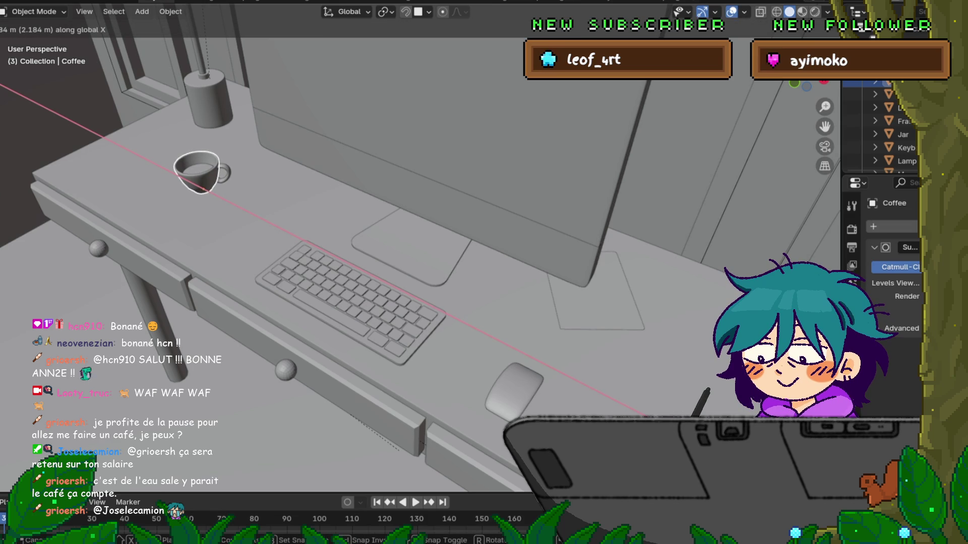
key("Return")
scroll(418, 247, "up", 1)
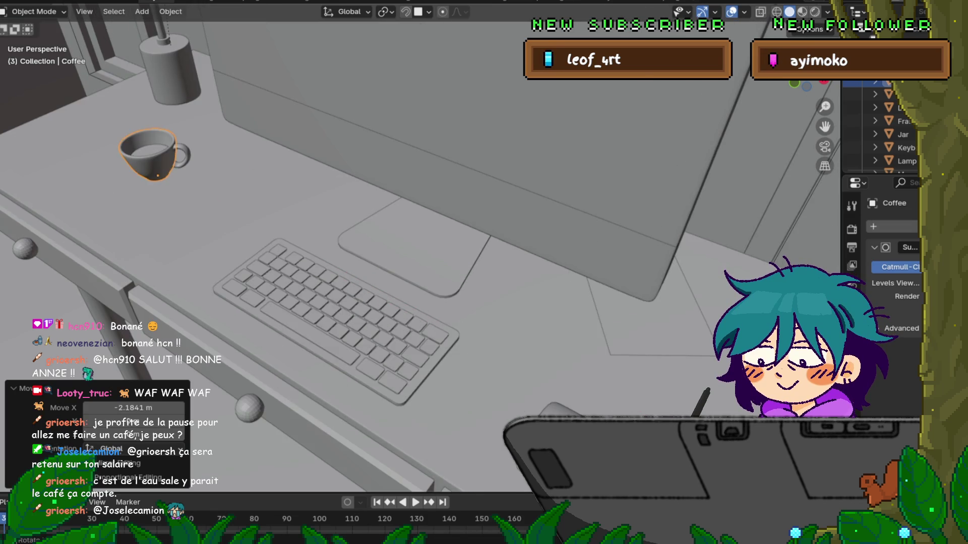
scroll(418, 247, "down", 4)
scroll(418, 247, "up", 1)
scroll(419, 247, "down", 1)
Step: Shift the picture frame -0.30348 m along X on the lower wall shelf
mouse_move(419, 247)
middle_mouse_down()
mouse_move(602, 267)
mouse_move(454, 255)
middle_mouse_up()
left_click(410, 206)
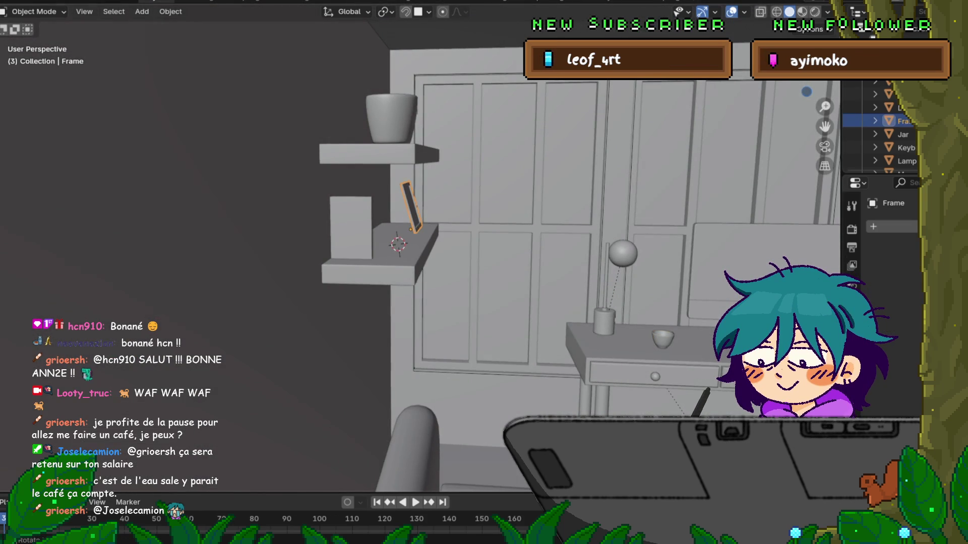
key("g")
key("x")
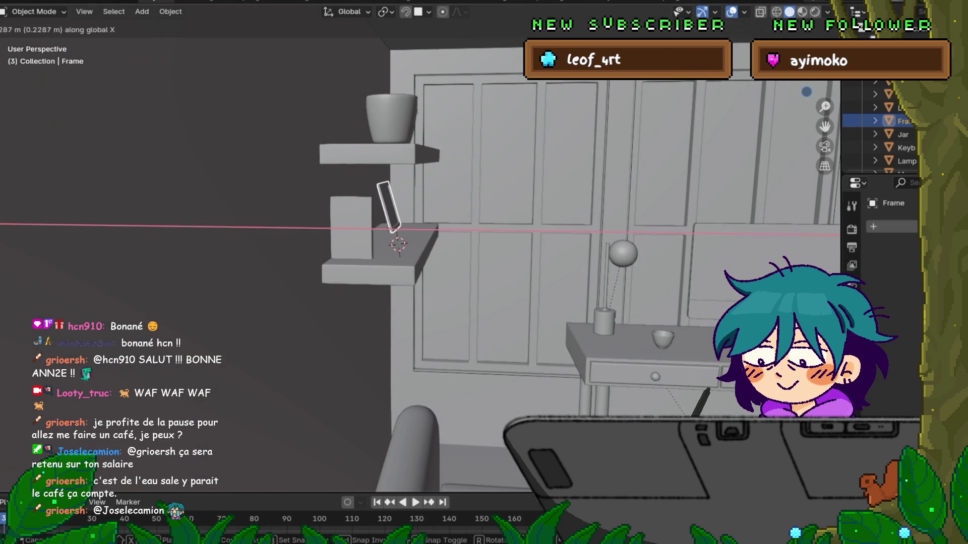
key("Return")
middle_click_drag(454, 255, 378, 247)
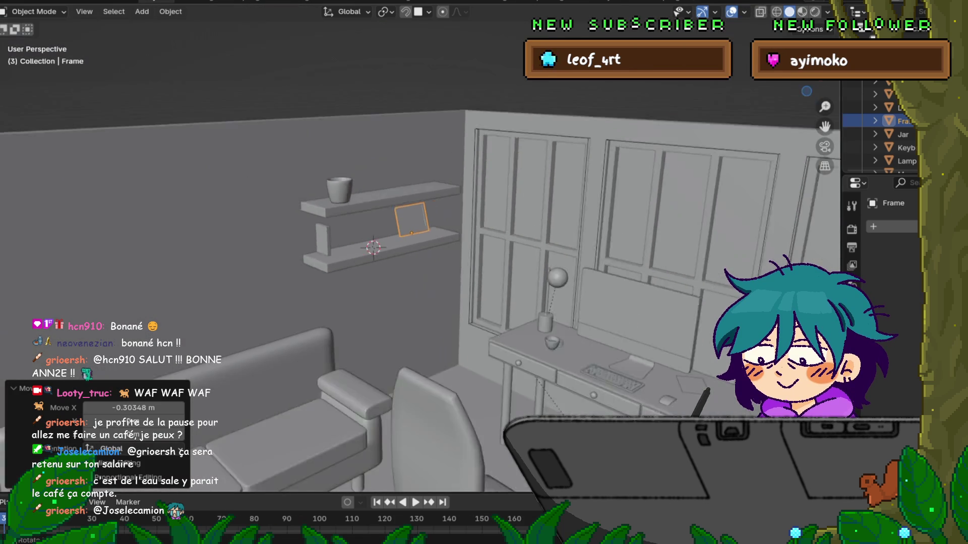
scroll(419, 302, "down", 5)
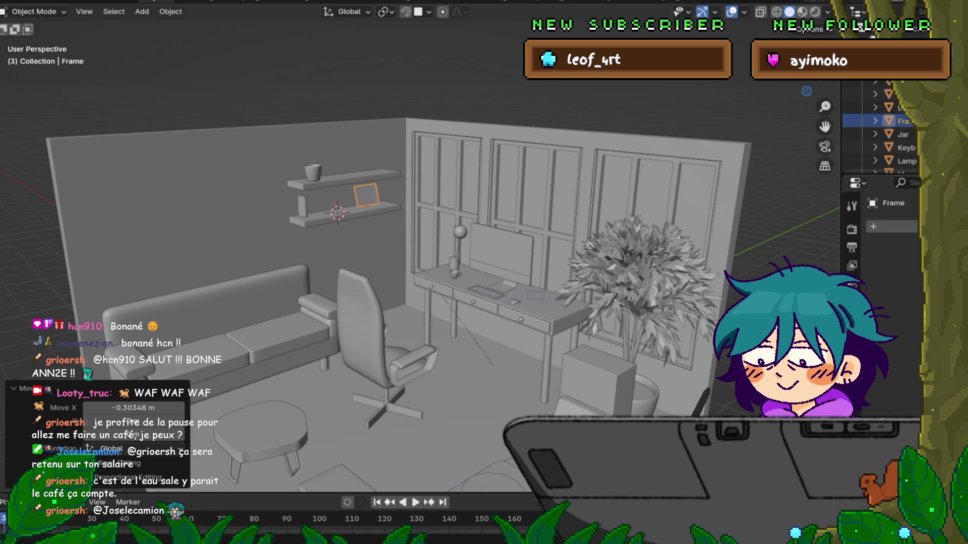
left_click(303, 207)
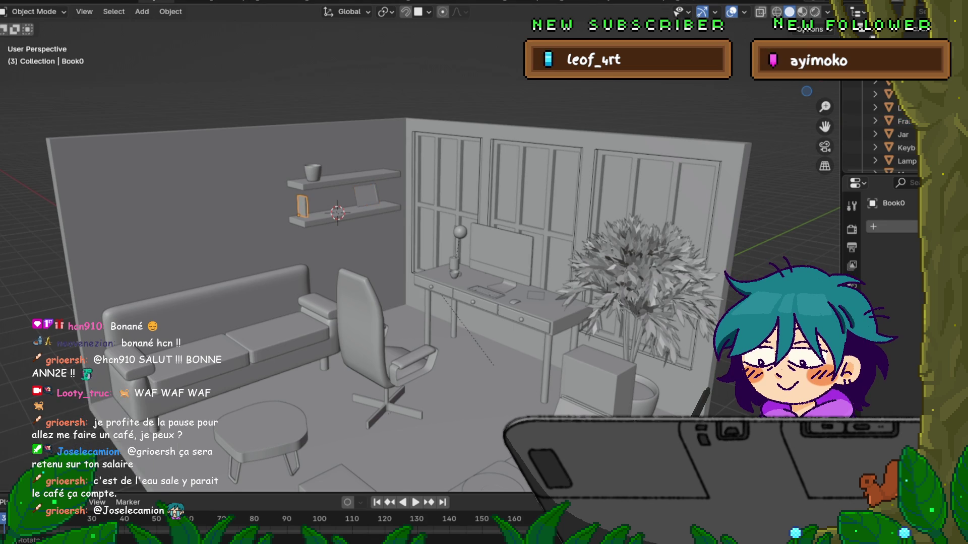
Step: In side view, scale the first book on the lower shelf slightly smaller
key("KP_3")
scroll(298, 168, "up", 6)
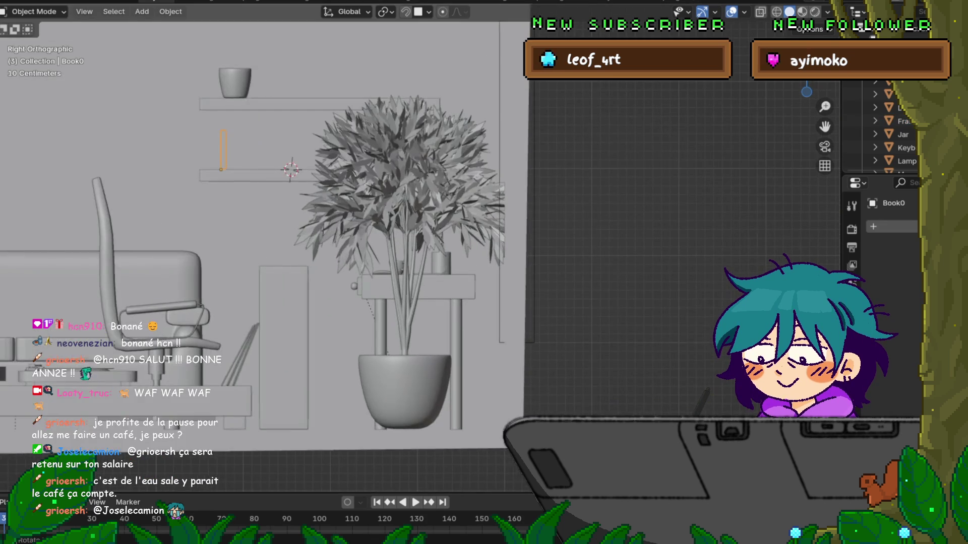
scroll(610, 398, "up", 2)
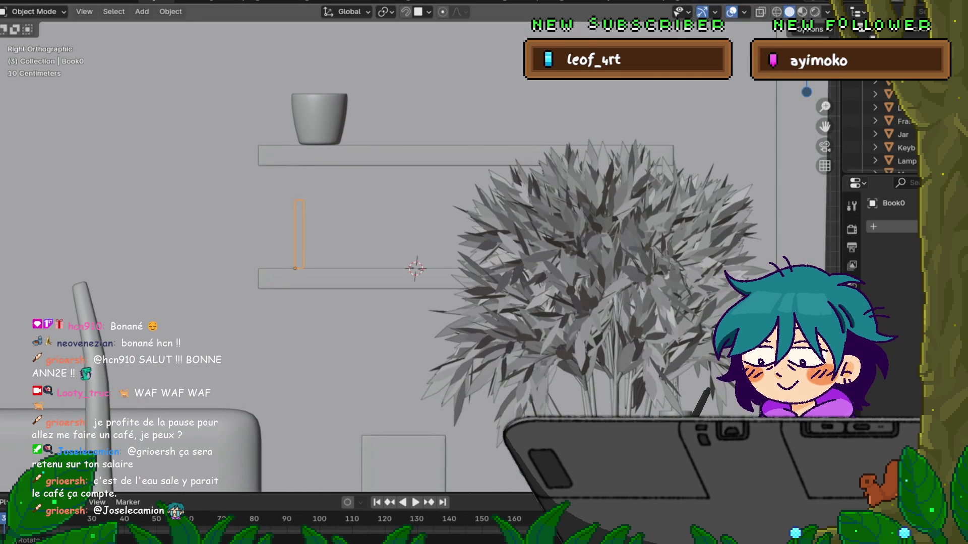
key("s")
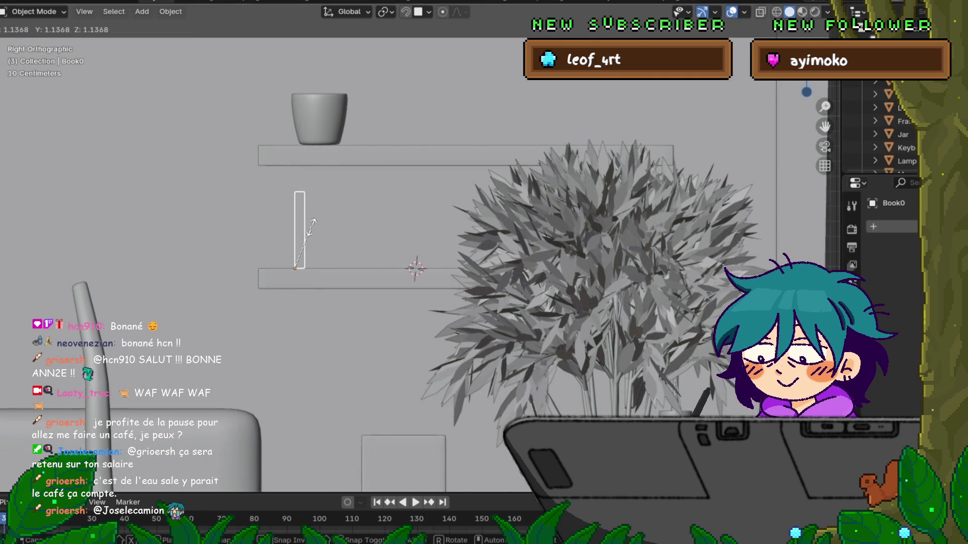
left_click(313, 227)
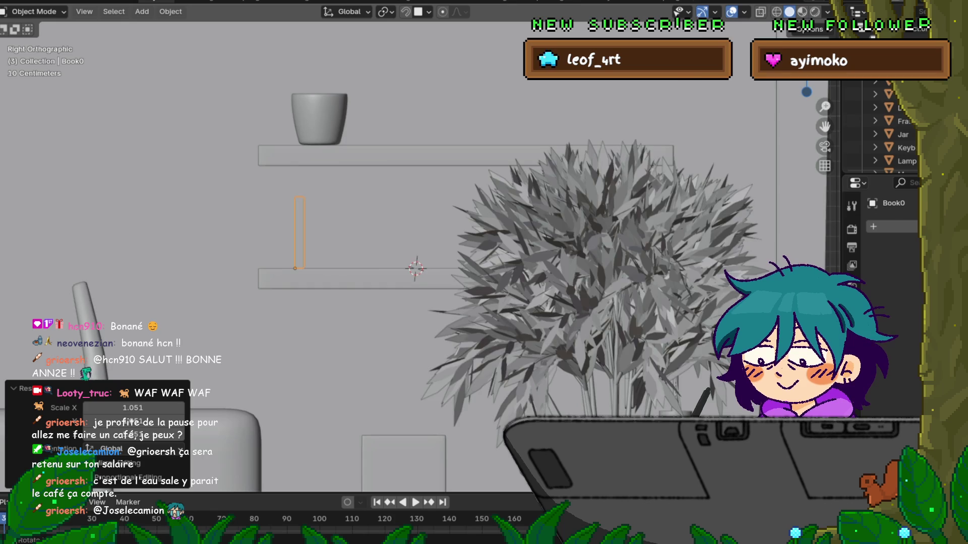
Step: Zoom in close on the first book on the lower shelf
scroll(403, 247, "up", 3)
middle_click_drag(363, 245, 458, 240, "shift")
scroll(408, 244, "up", 2)
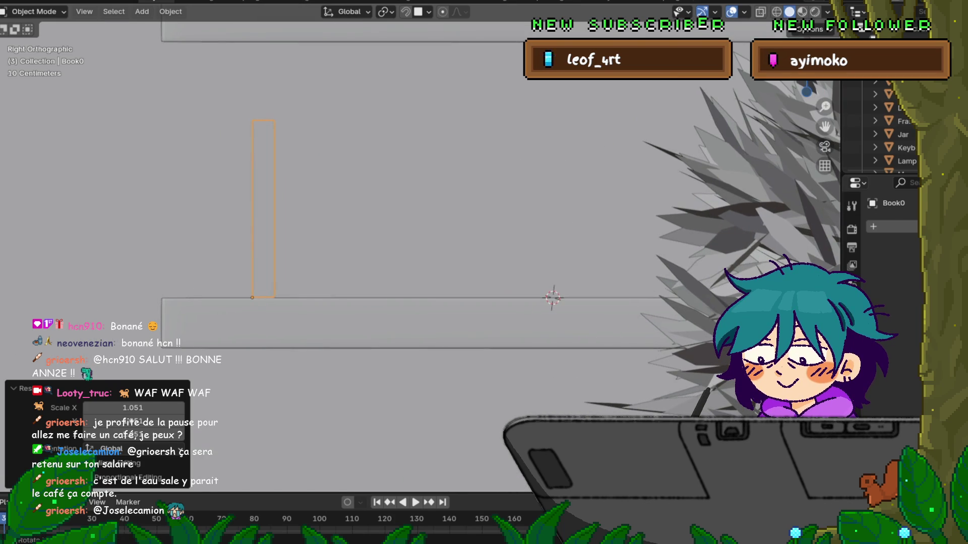
key("shift+d")
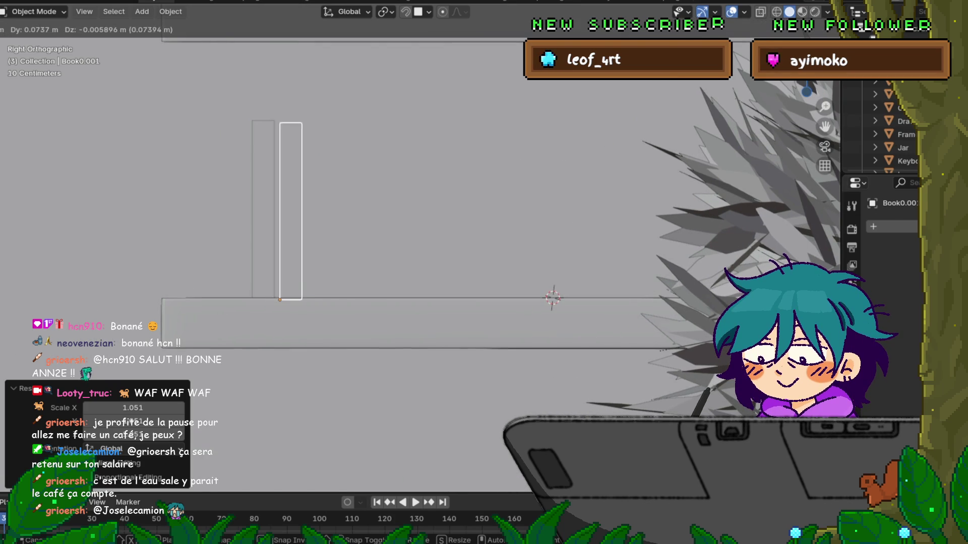
Step: Slide the copied book along Y to stand beside Book0
key("Escape")
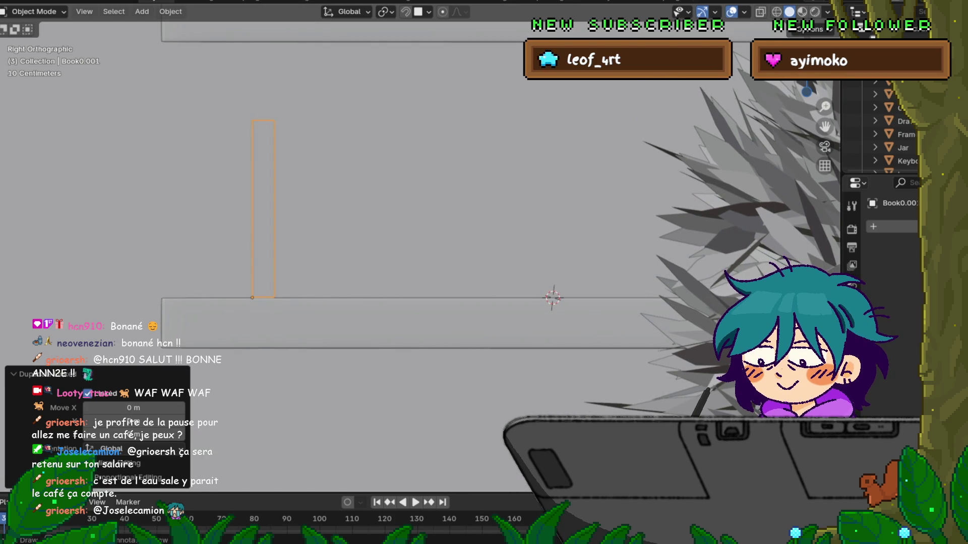
key("g")
key("x")
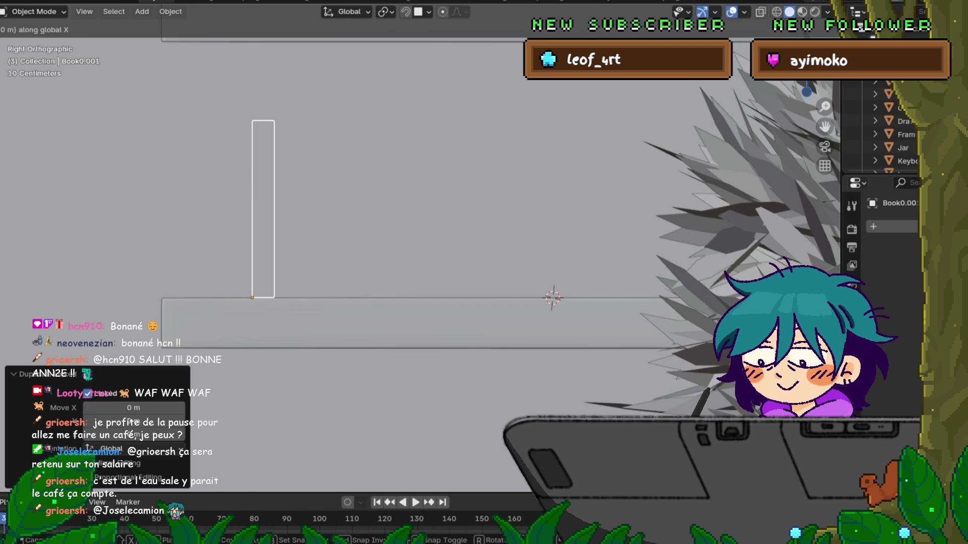
key("y")
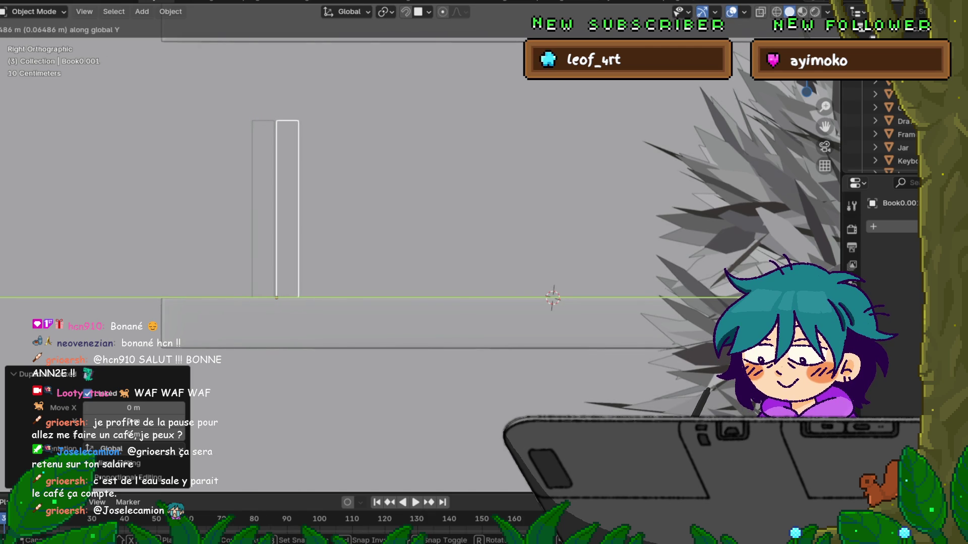
key("Return")
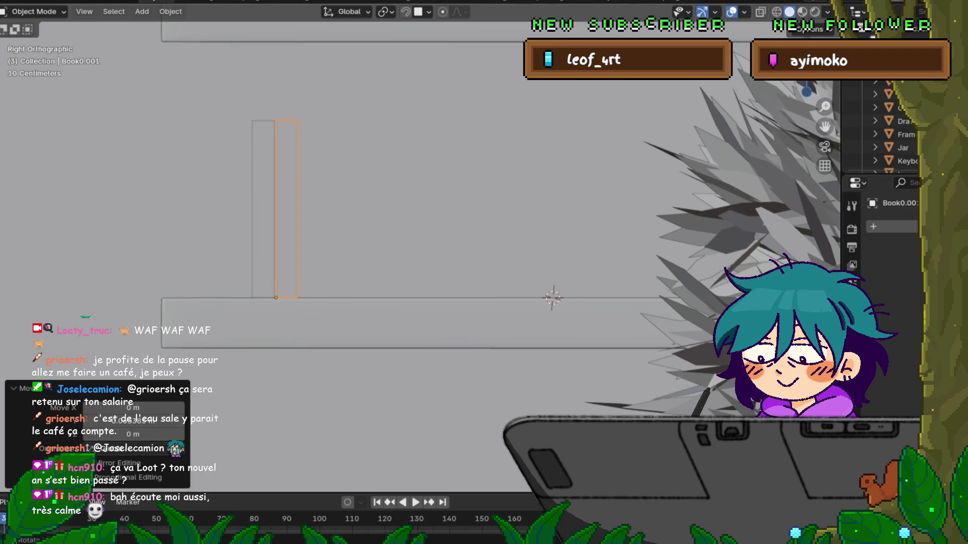
Step: Shorten the second book to 0.910 in Z
key("g")
key("y")
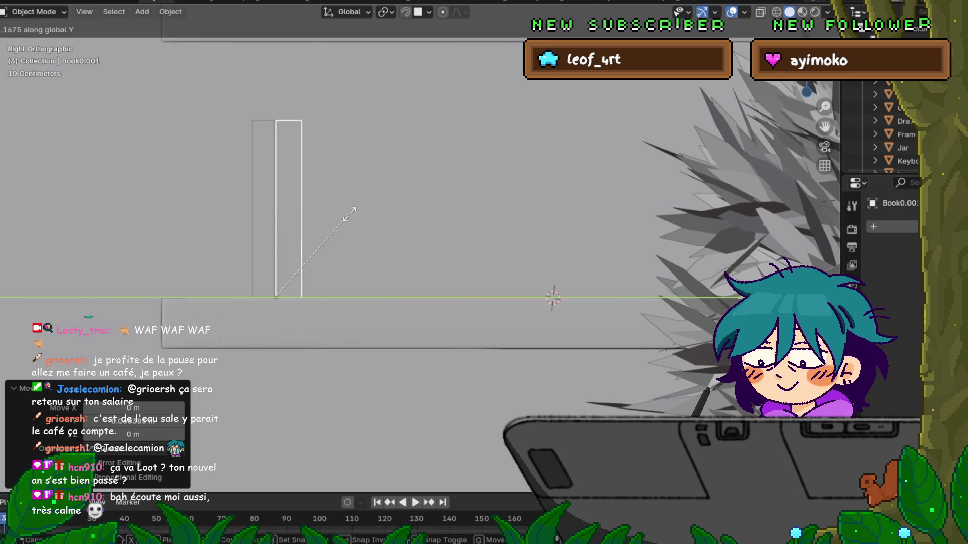
key("Escape")
key("s")
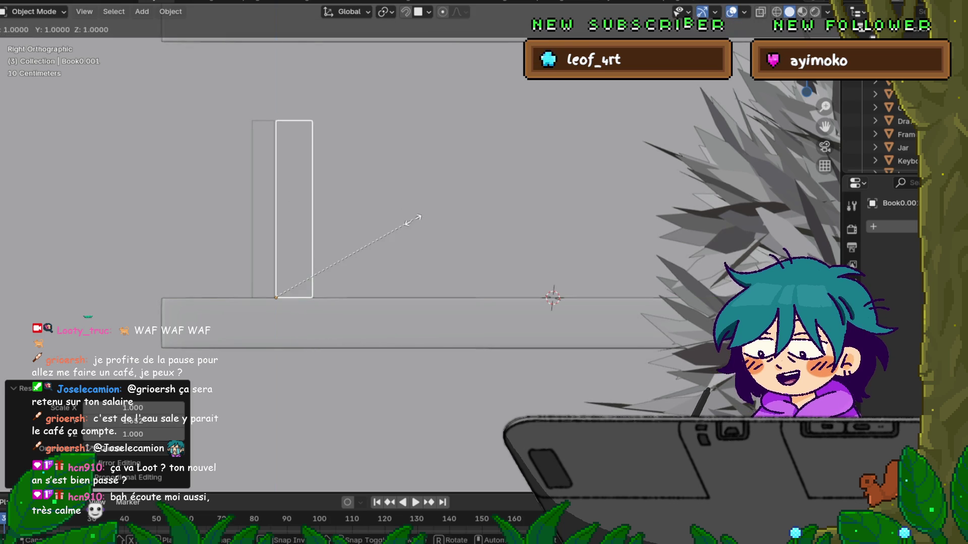
key("z")
left_click(410, 259)
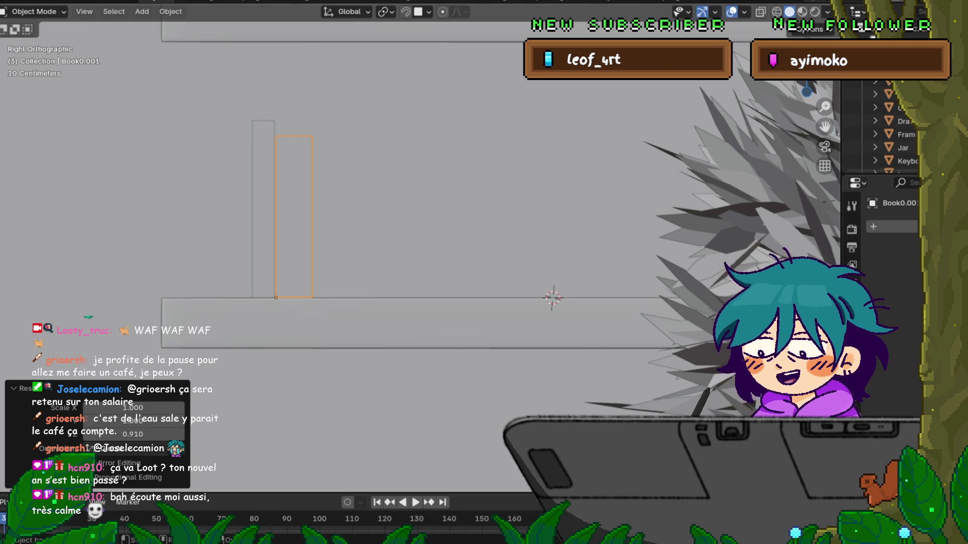
key("shift+d")
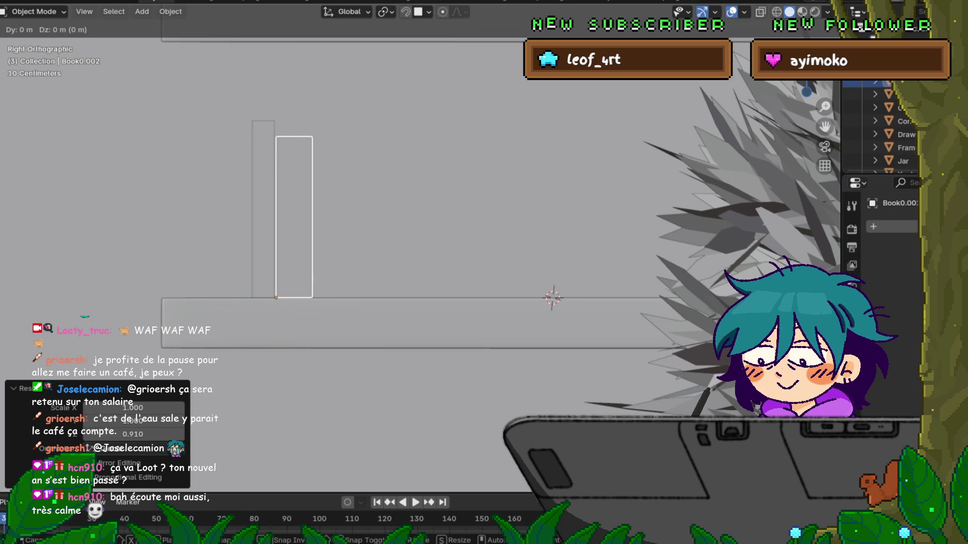
Step: Place the third book to the right of the second along Y
key("Escape")
key("shift+d")
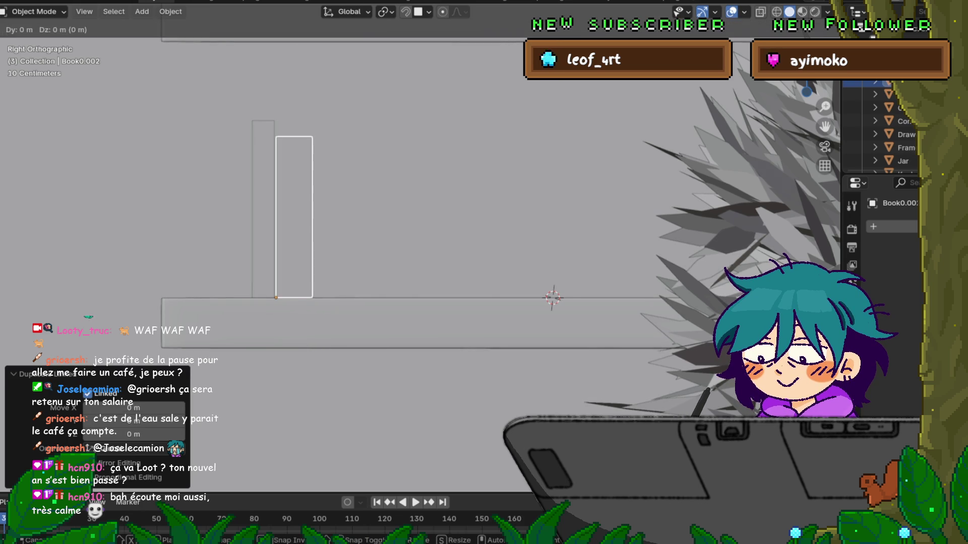
key("y")
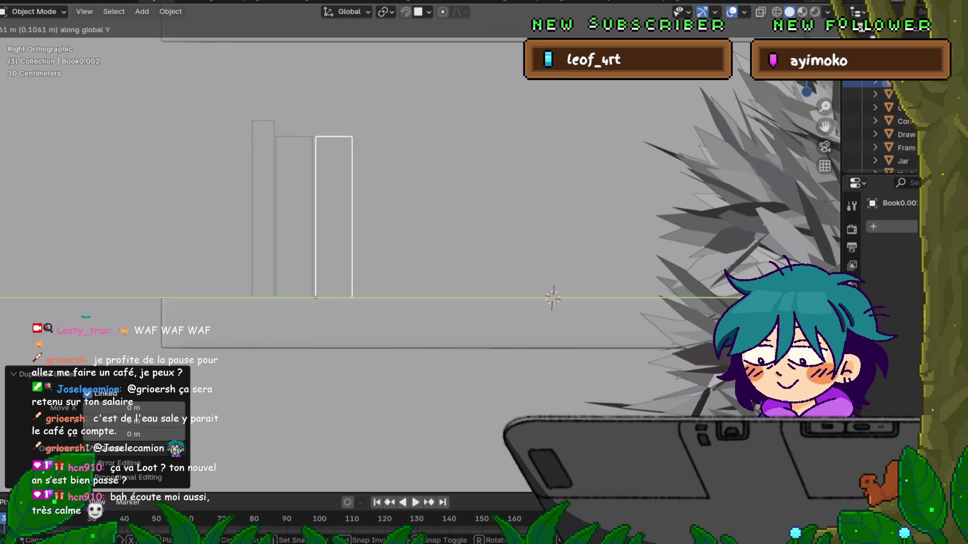
key("Return")
Step: Make the third book taller (1.187 in Z) and thinner along Y
key("s")
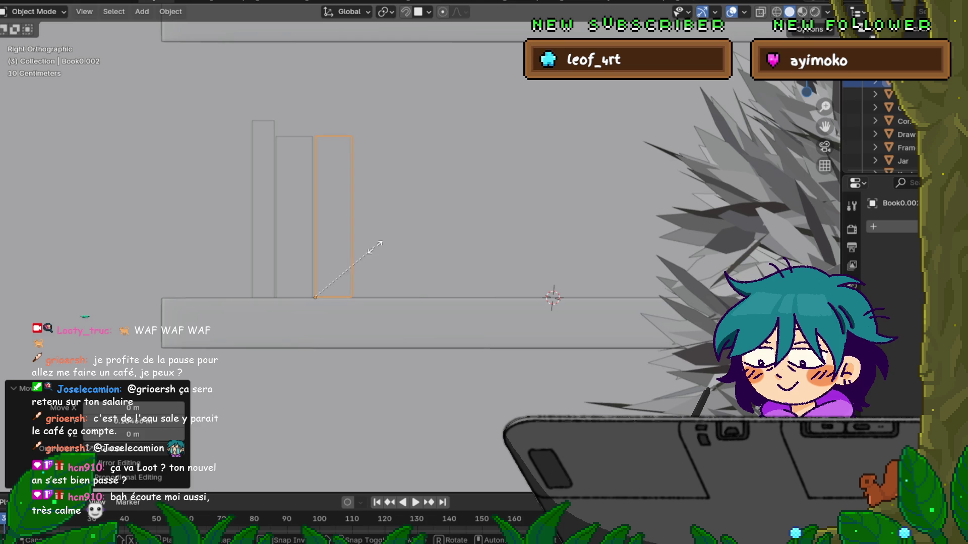
key("x")
key("Escape")
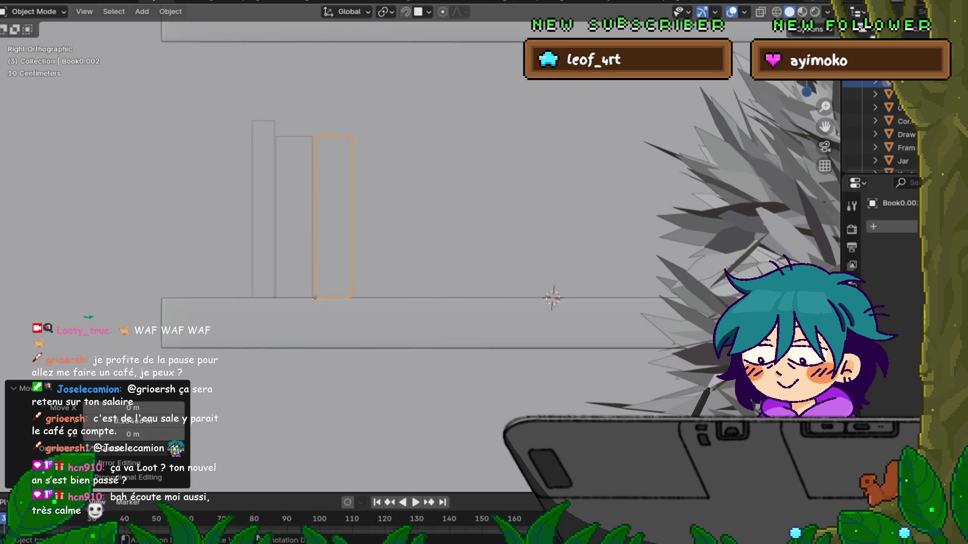
key("s")
key("z")
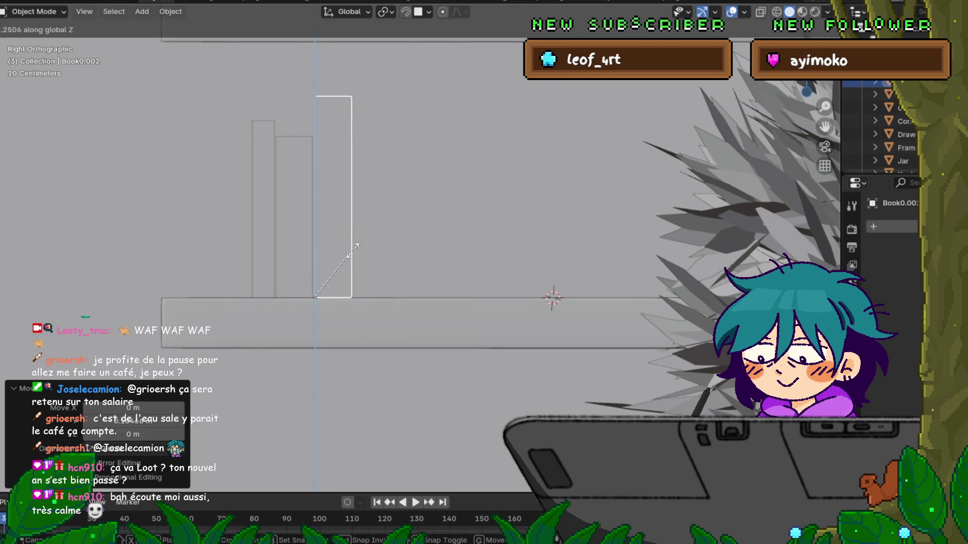
key("Return")
key("s")
key("y")
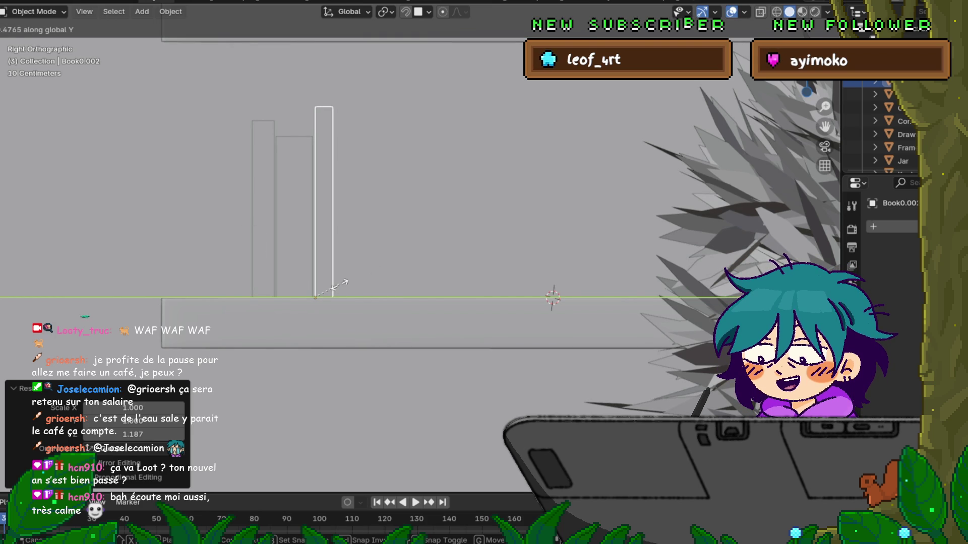
left_click(335, 285)
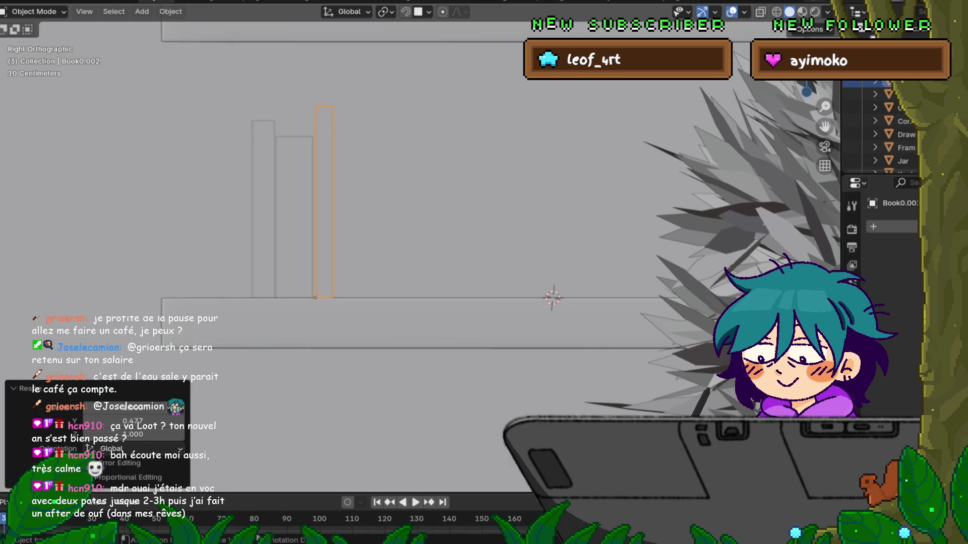
Step: Linked-duplicate the third book and place the fourth book beside it along Y
key("alt+d")
key("Escape")
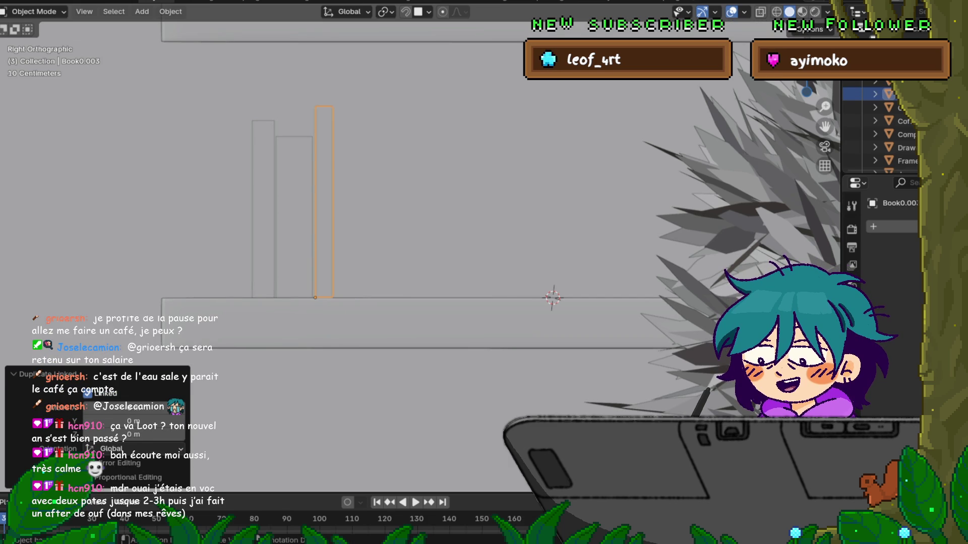
key("g")
key("x")
key("Escape")
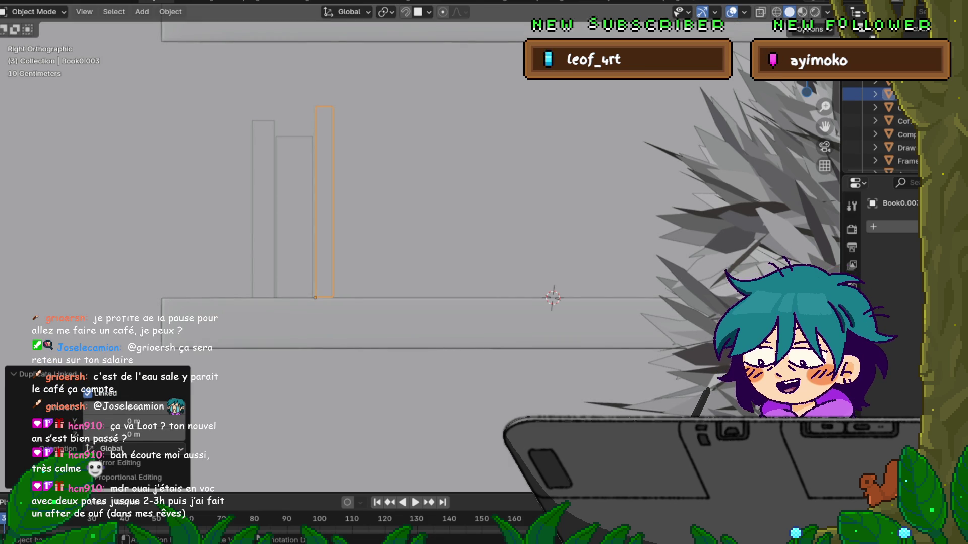
key("g")
key("x")
key("Escape")
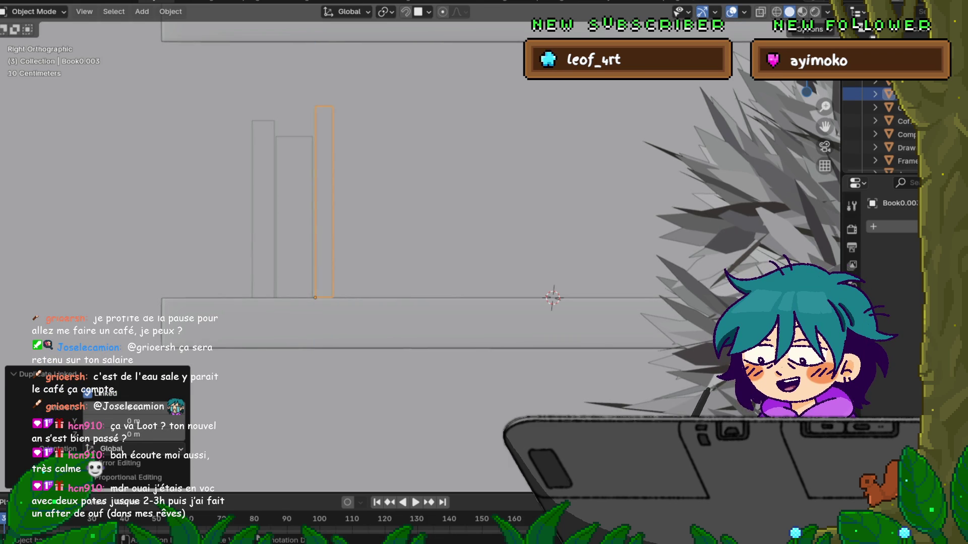
key("g")
key("y")
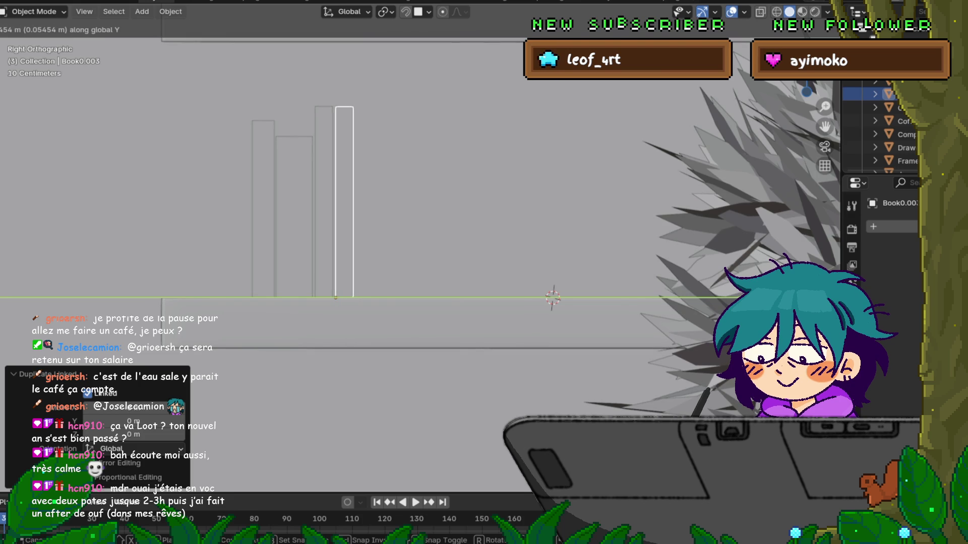
key("Return")
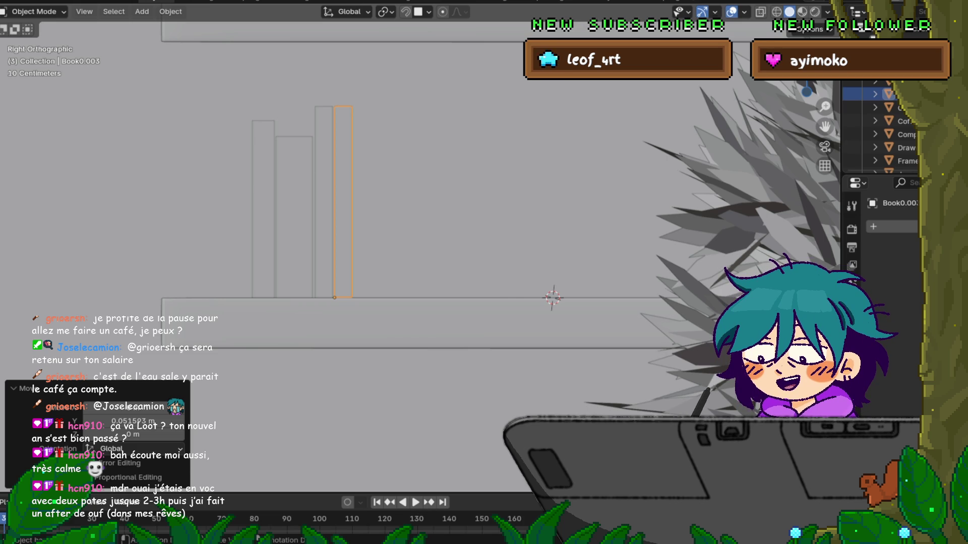
Step: Resize the fourth book: shorter in Z and adjusted in thickness along Y
key("s")
key("y")
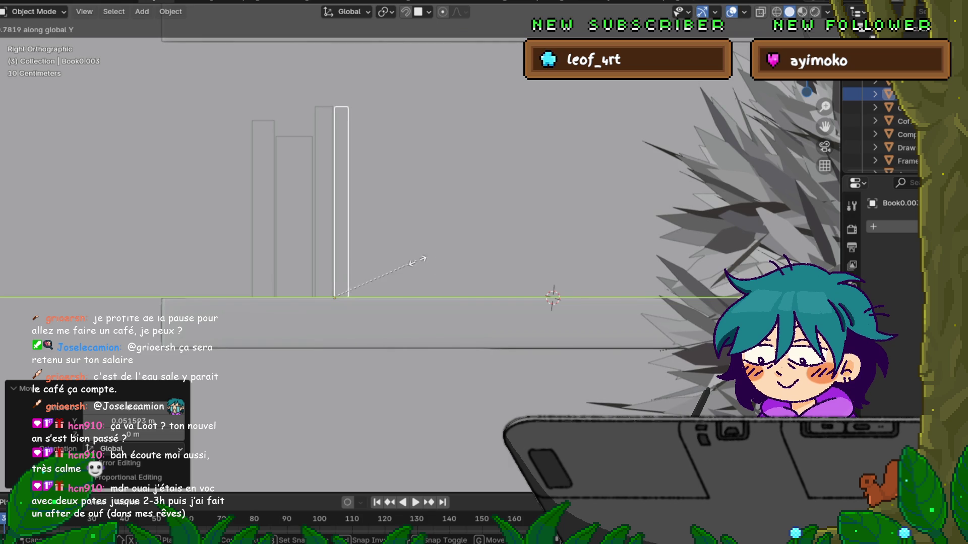
left_click(556, 296)
key("s")
key("z")
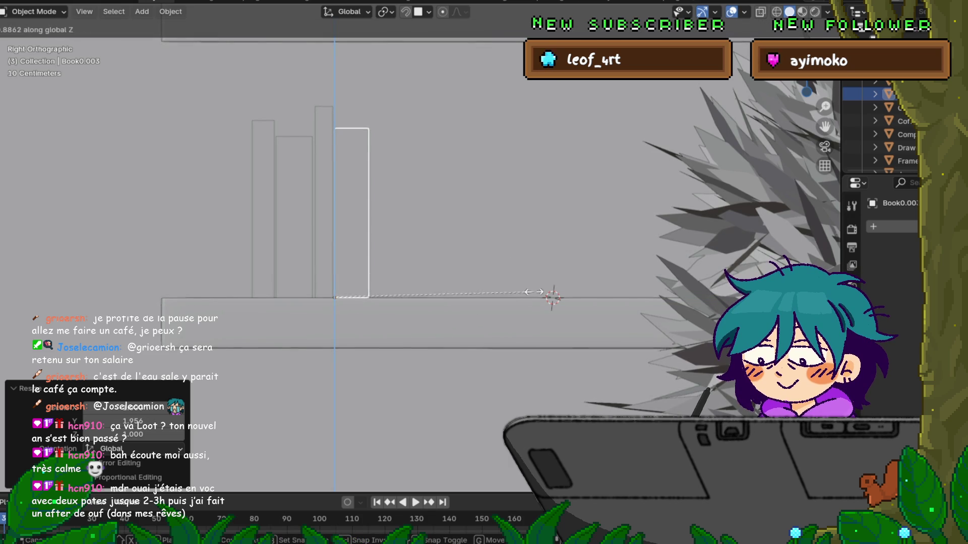
left_click(535, 278)
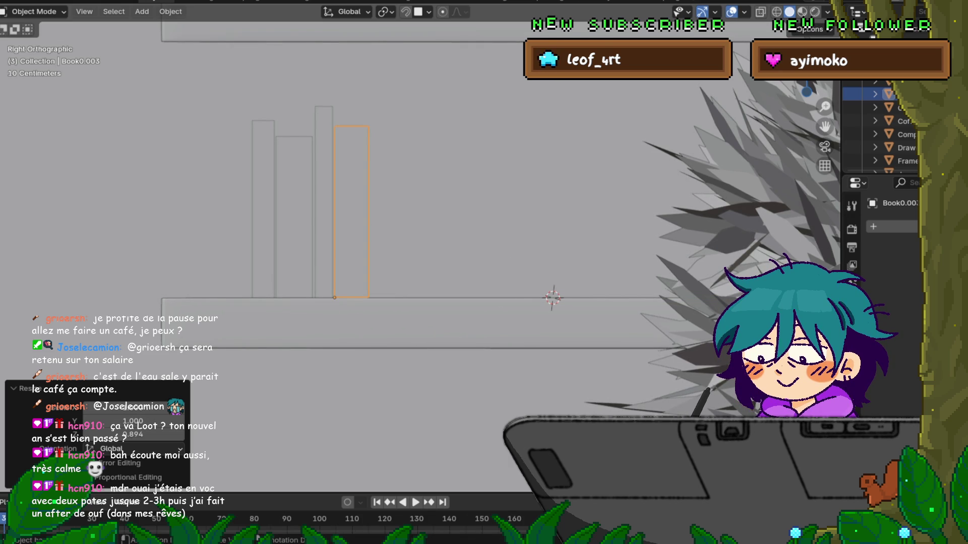
key("s")
key("z")
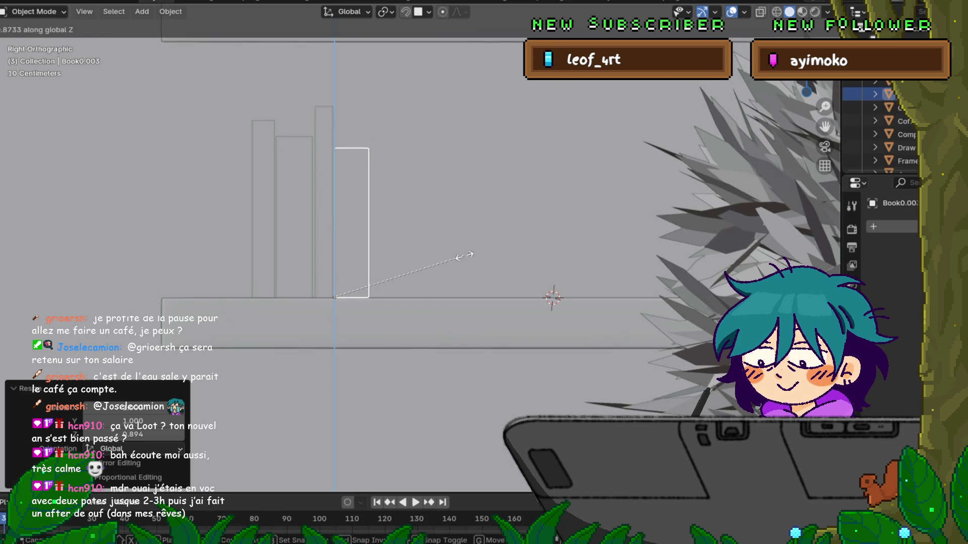
left_click(462, 255)
key("s")
key("y")
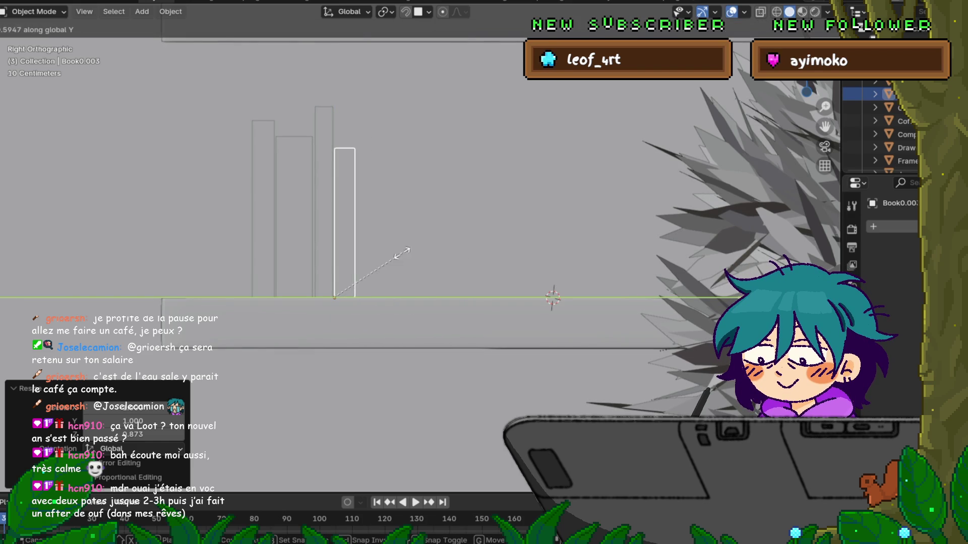
left_click(386, 250)
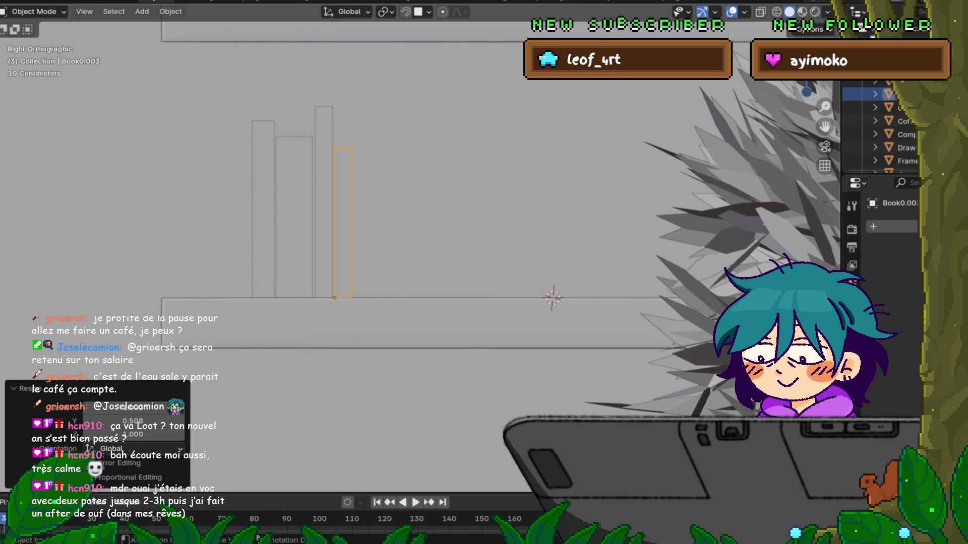
Step: Add a linked copy of the fourth book at the end of the row
key("alt+d")
key("Escape")
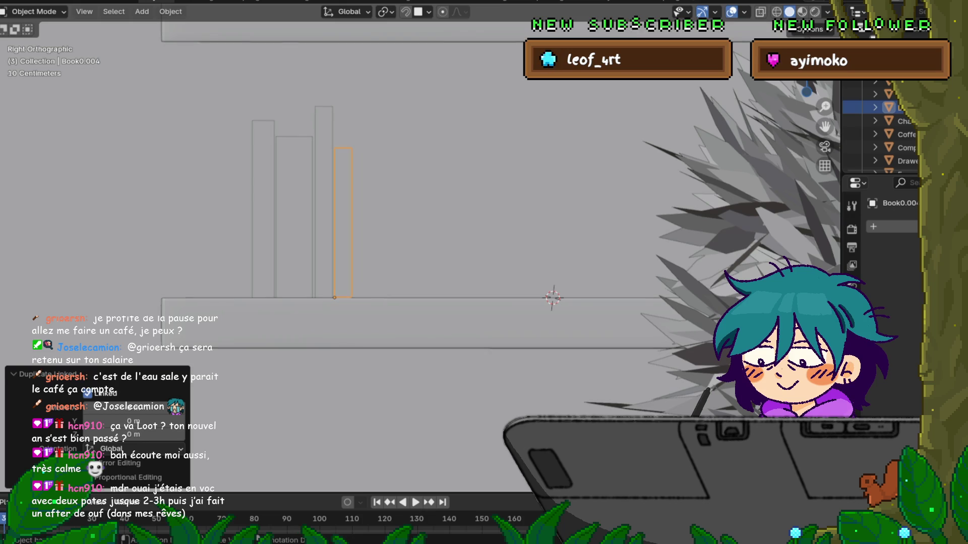
key("g")
key("x")
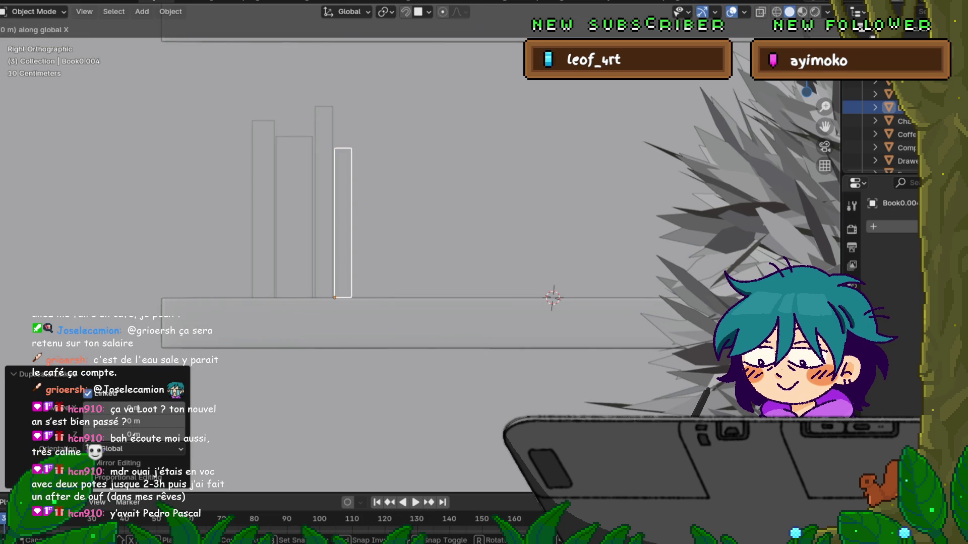
key("y")
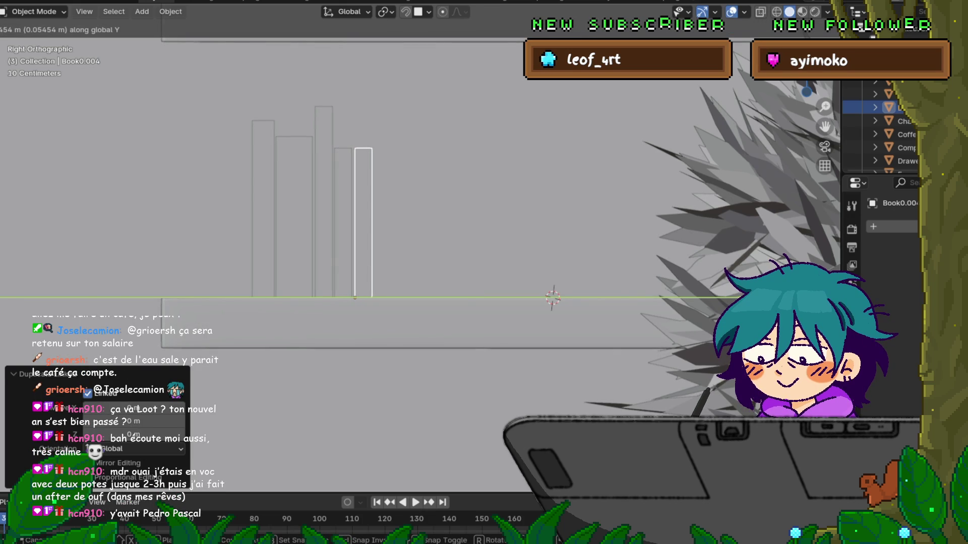
key("Return")
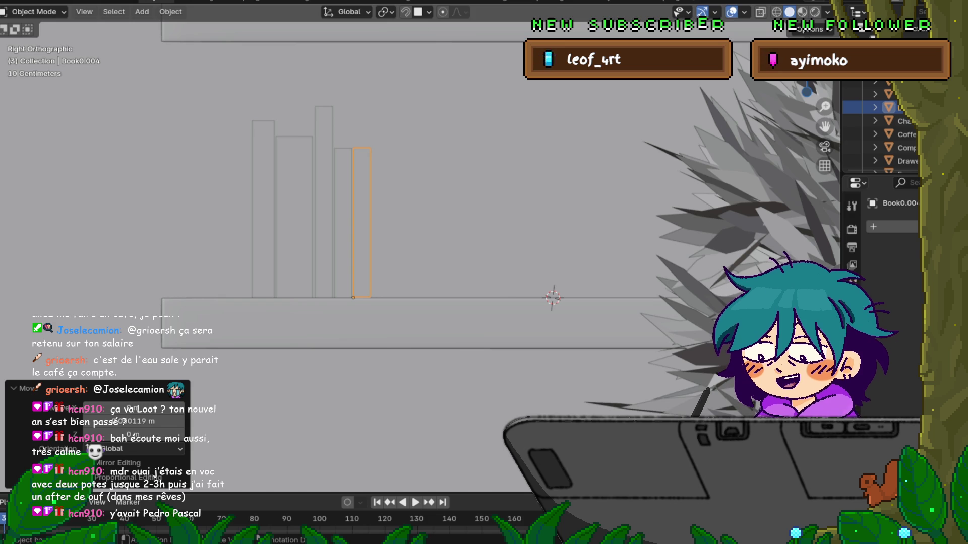
Step: Make the fifth book taller in Z and thicker along Y than its neighbour
key("s")
key("z")
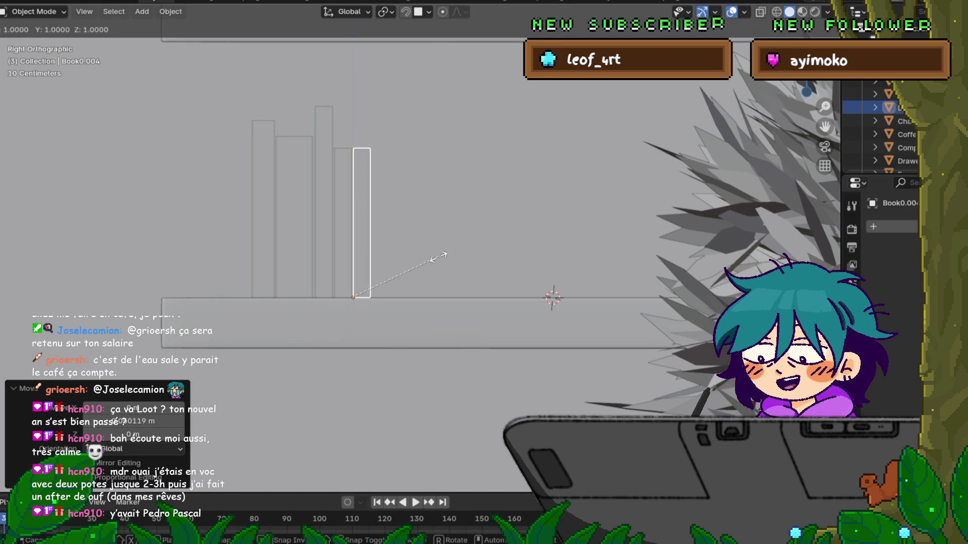
left_click(438, 241)
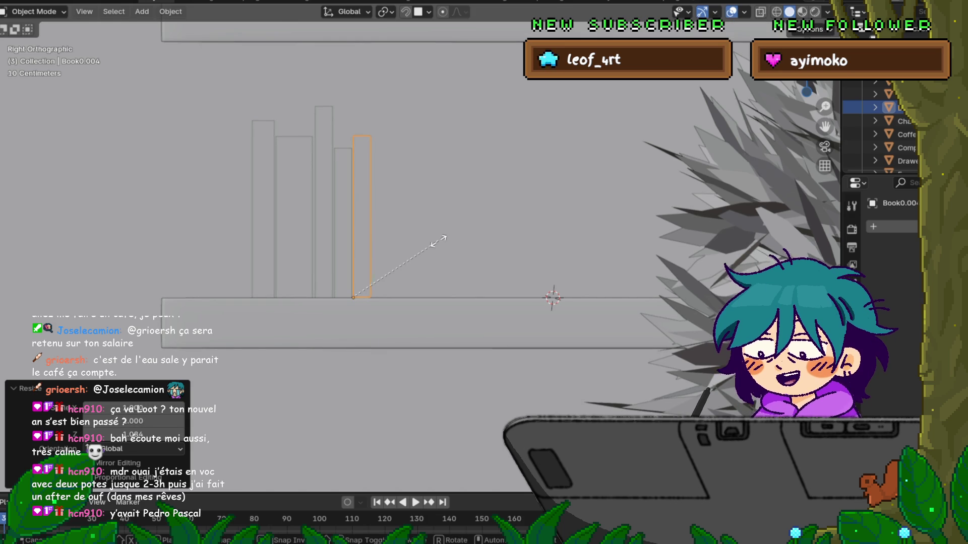
key("s")
key("y")
left_click(497, 239)
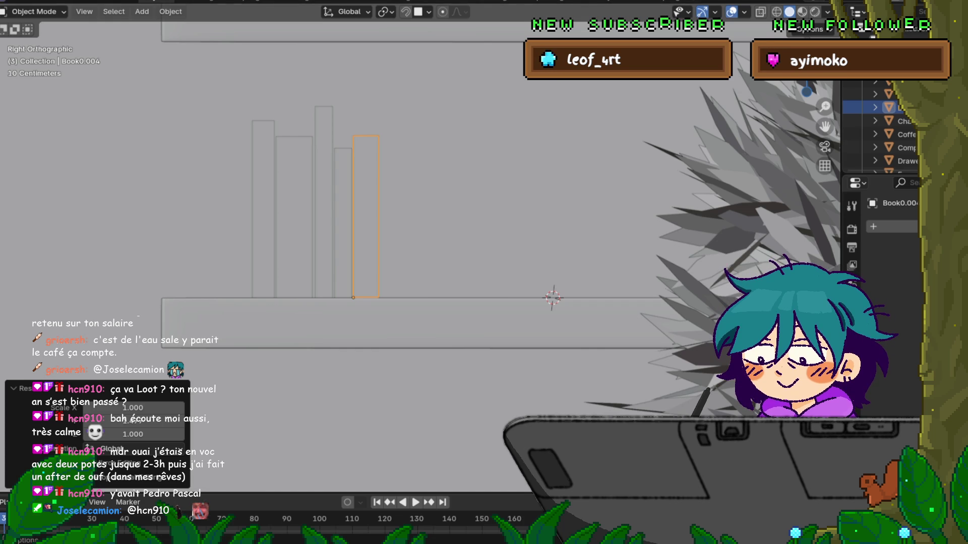
key("F4")
key("Escape")
Step: Save the scene to polygon_runway_home.blend with Ctrl+S and File > Save
key("ctrl+s")
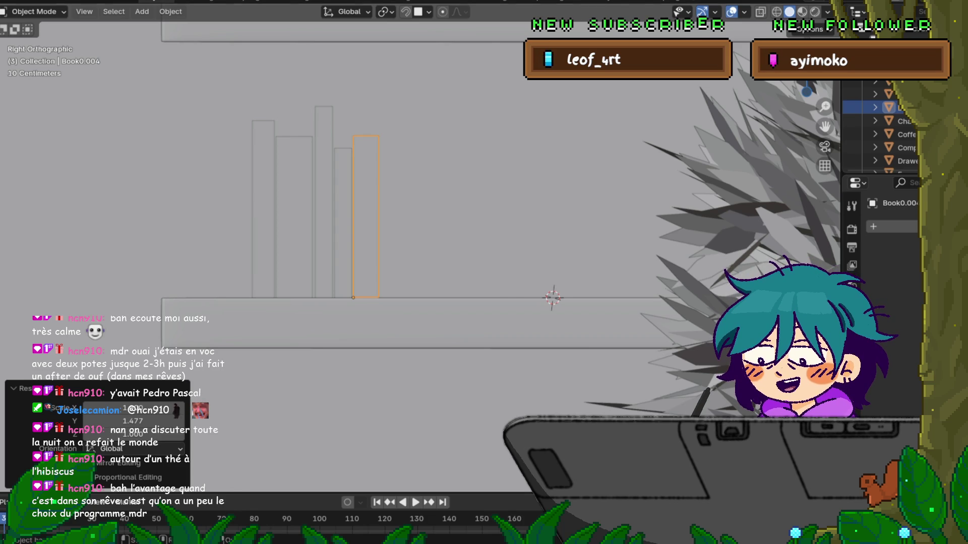
left_click(15, 2)
left_click(31, 81)
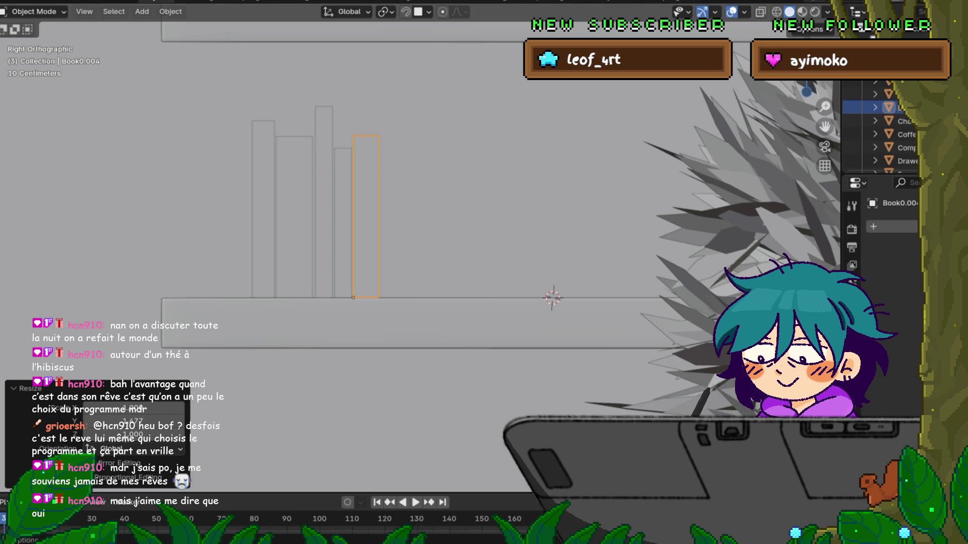
key("F4")
key("Escape")
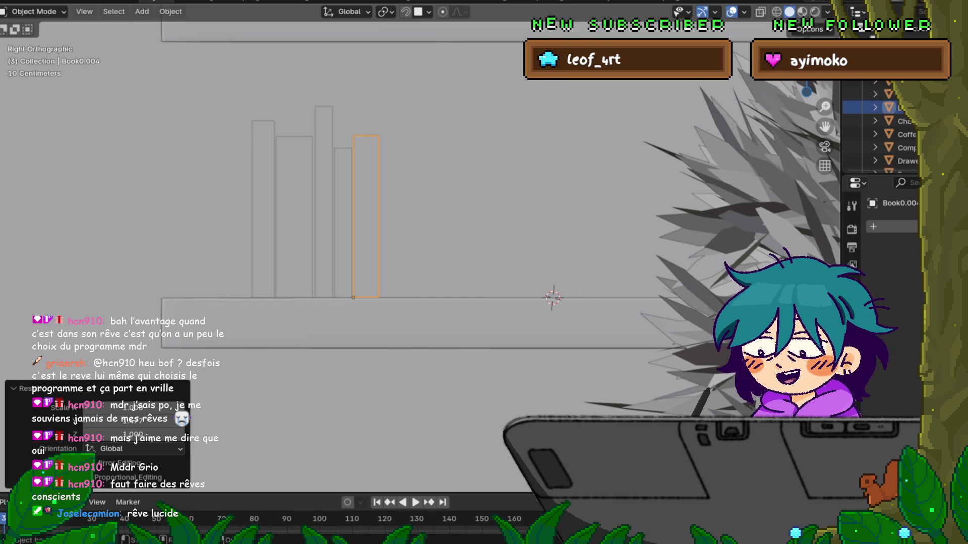
Step: Save the scene, then review the room from the front and side views
key("F4")
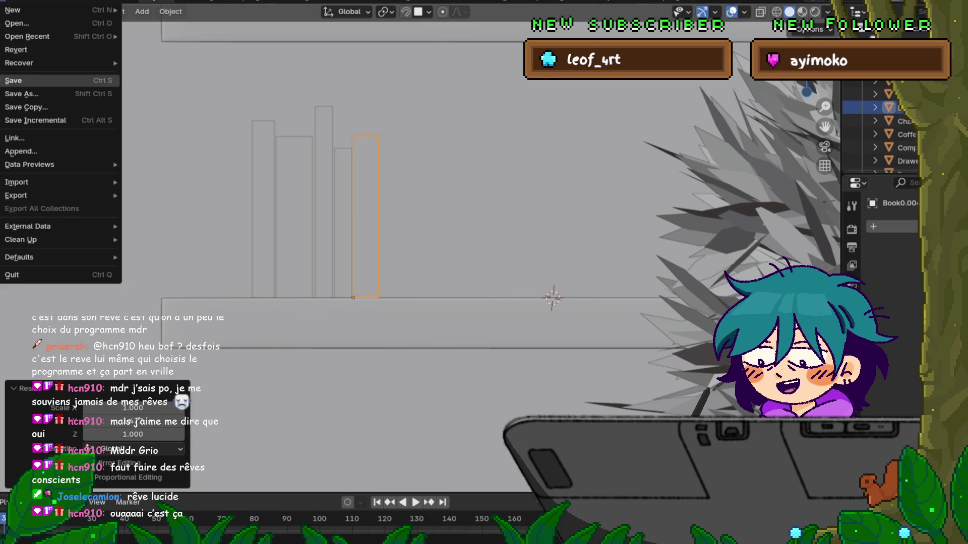
key("Return")
scroll(404, 247, "down", 10)
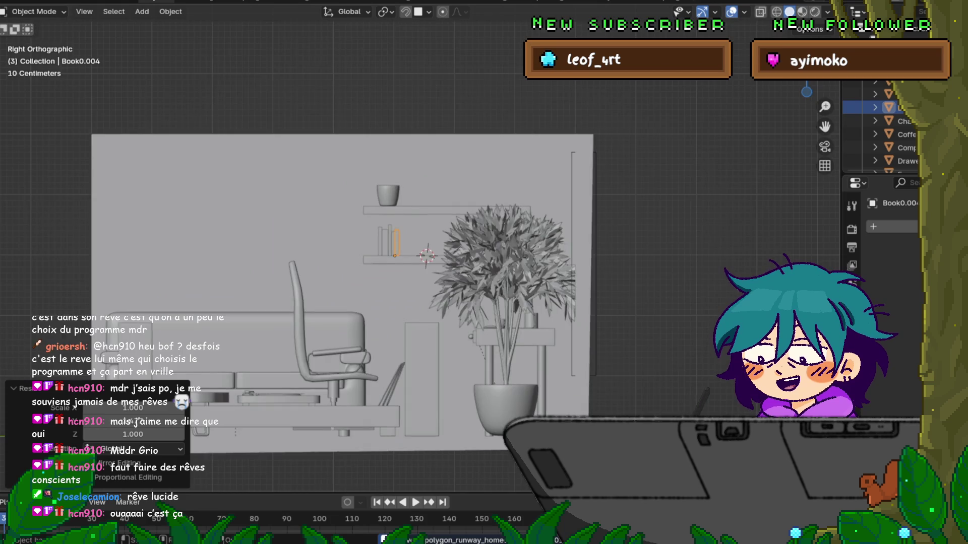
middle_click_drag(403, 247, 630, 278)
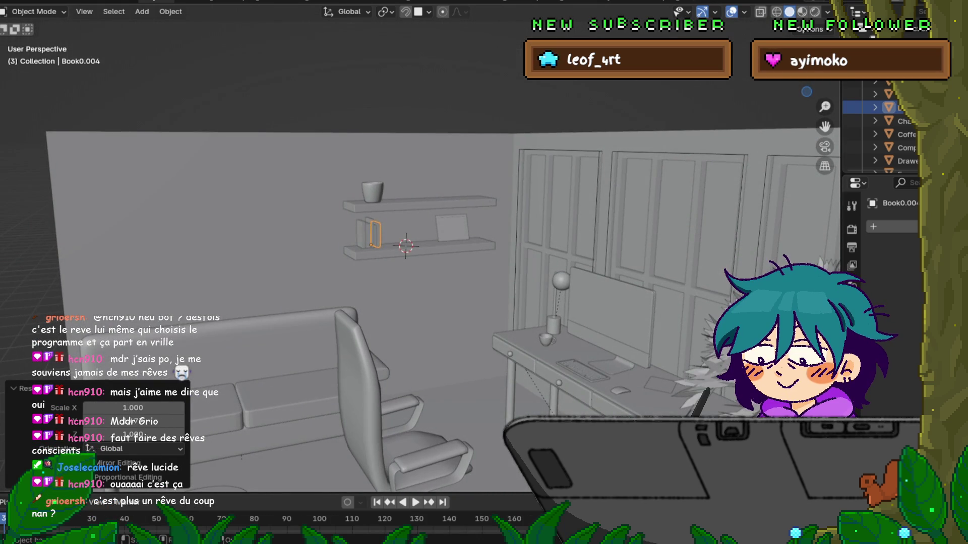
key("KP_1")
key("KP_3")
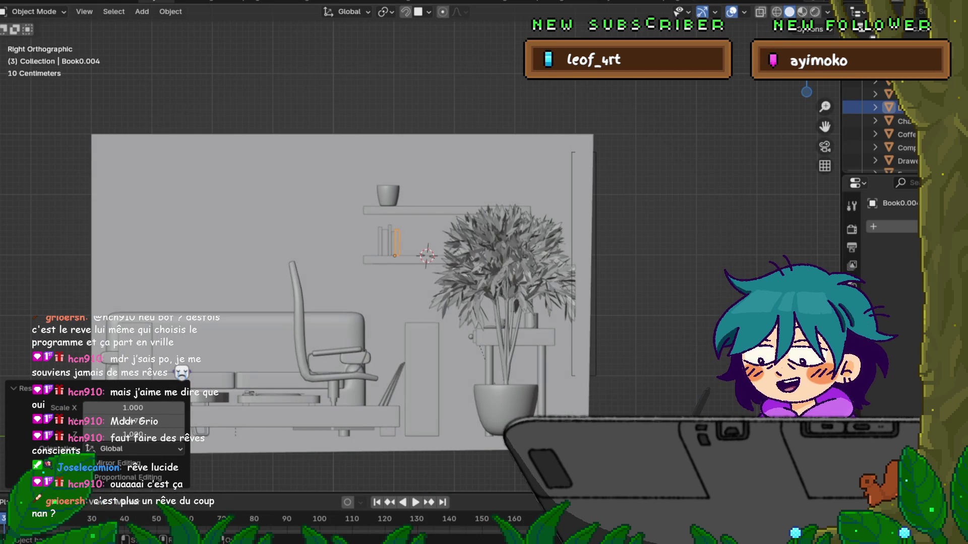
scroll(399, 247, "up", 5)
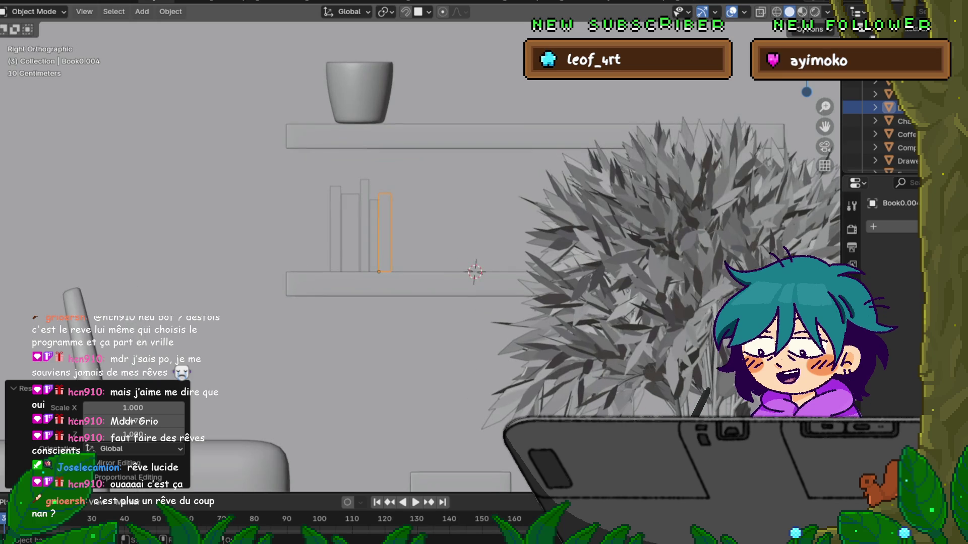
Step: Save again via File > Save and zoom close on the shelf books
left_click(10, 1)
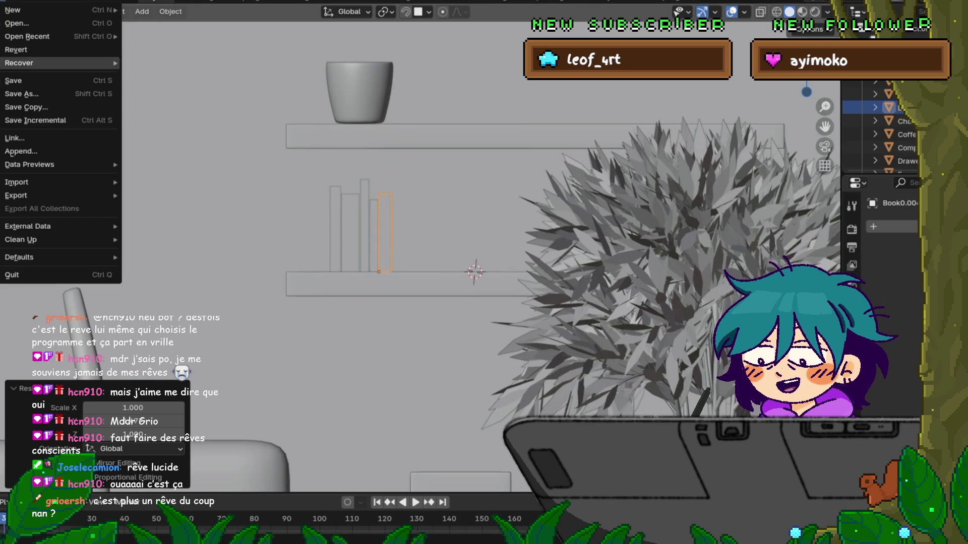
left_click(30, 80)
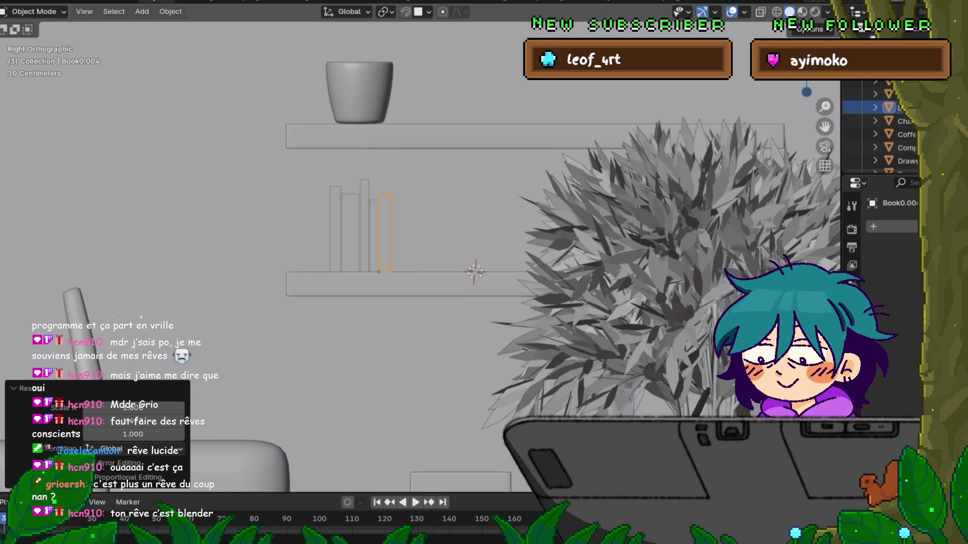
scroll(404, 249, "up", 2)
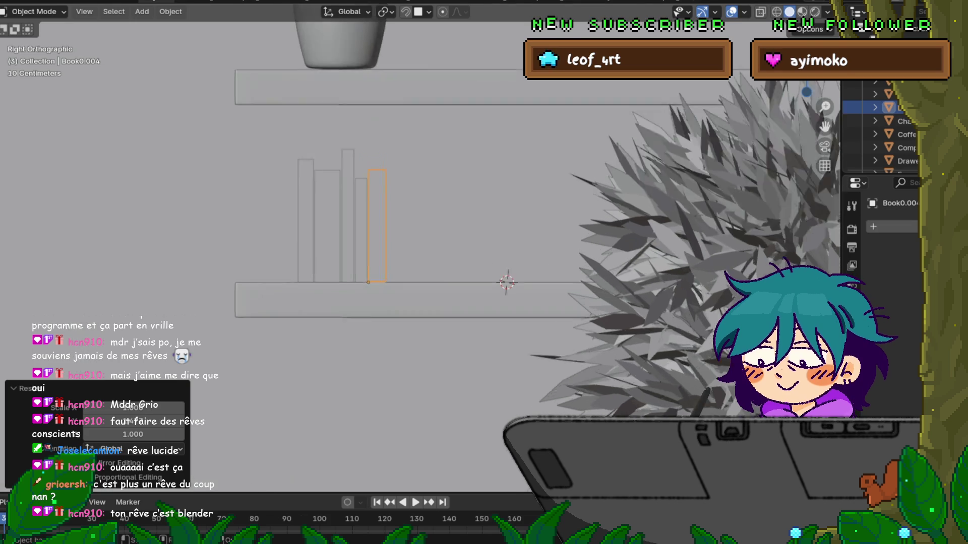
scroll(385, 164, "up", 2)
left_click(351, 242)
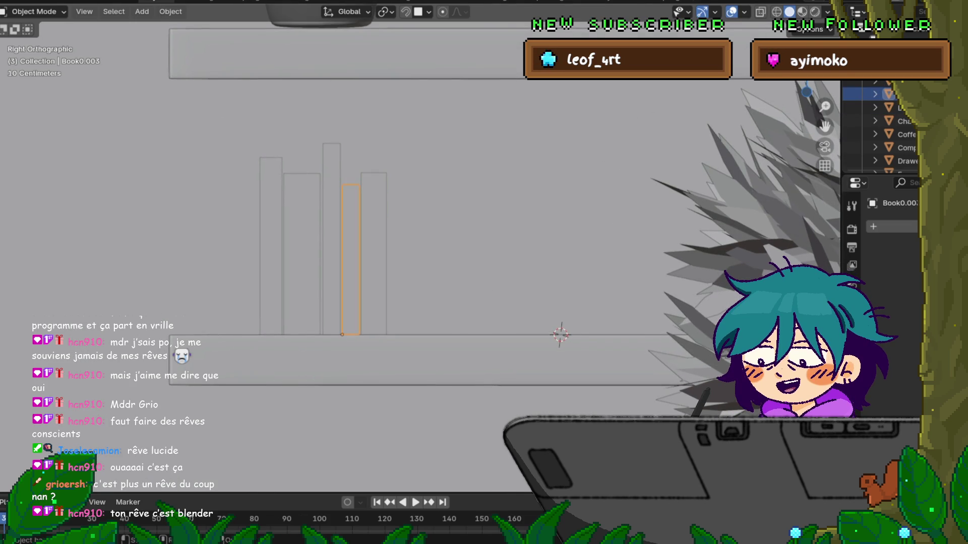
Step: Make linked copies of the five books and slide them along the shelf beside the originals
left_click(331, 242, "shift")
left_click(374, 252, "shift")
left_click(302, 252, "shift")
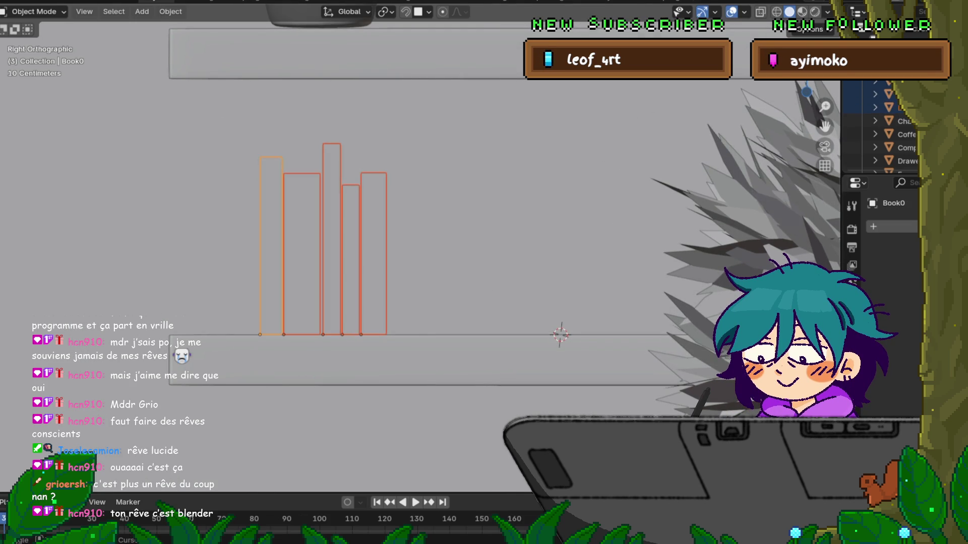
left_click(270, 247, "shift")
key("alt+d")
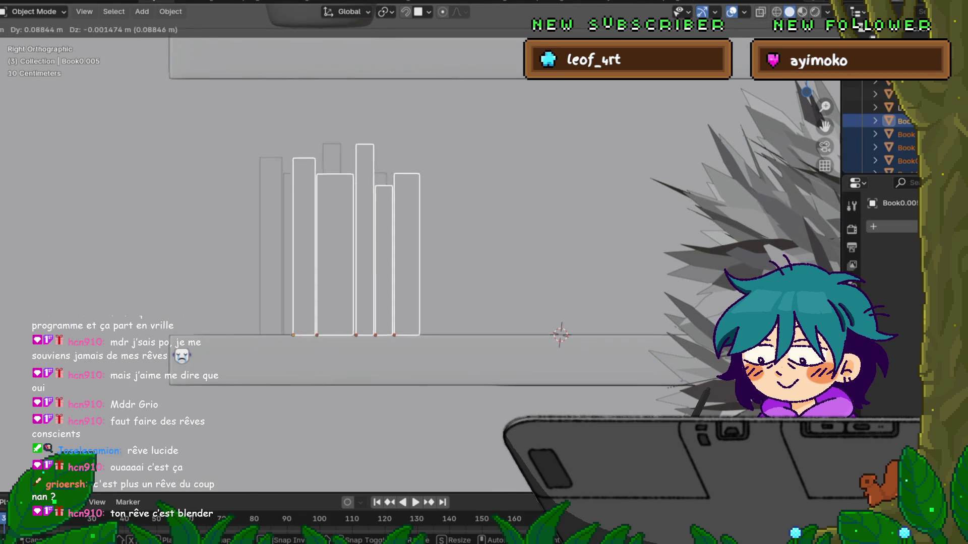
key("Escape")
key("g")
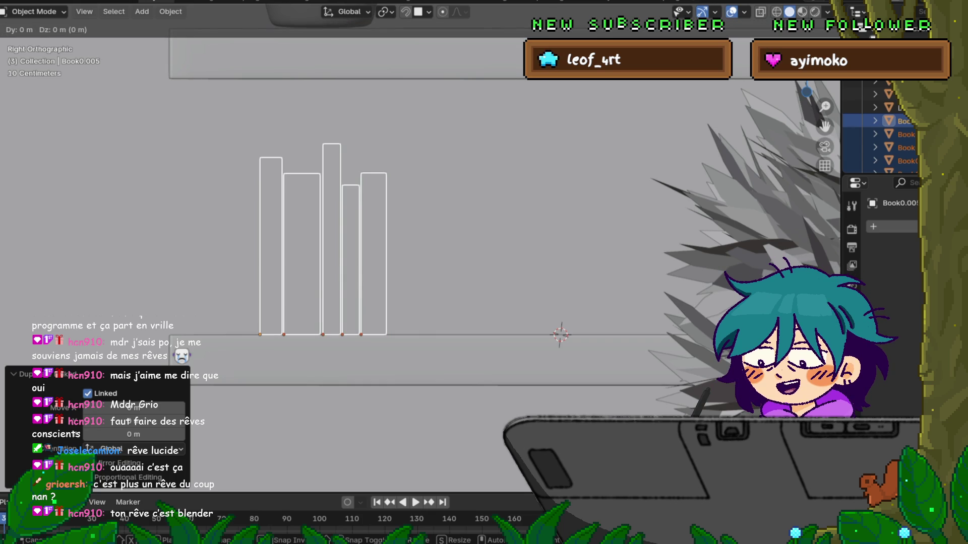
key("y")
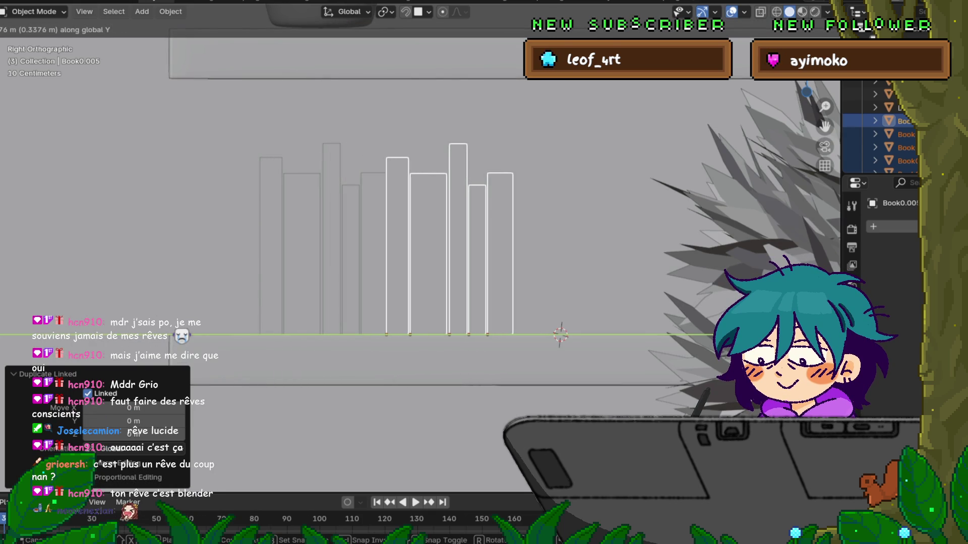
key("Return")
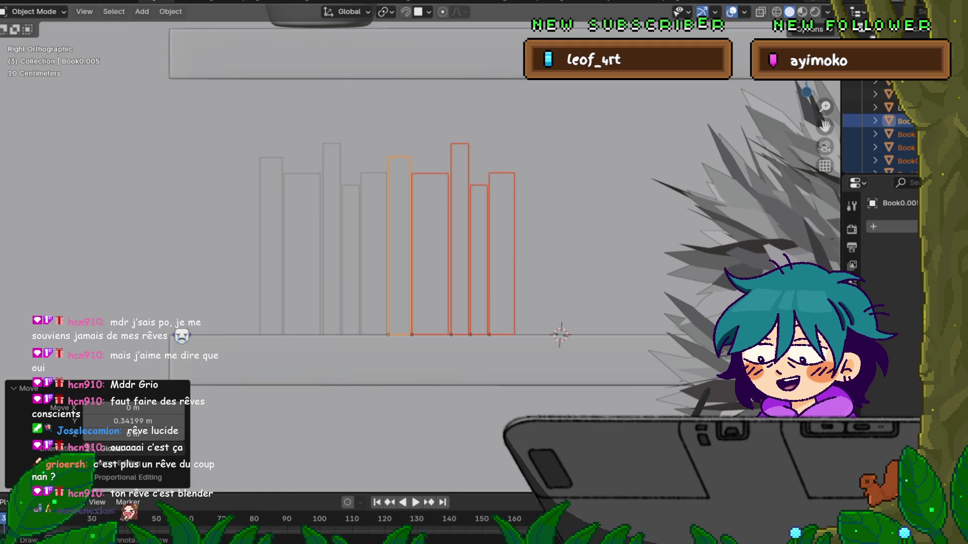
Step: Adjust the copied books' height, rescale their thickness along Y, and shift them slightly left
key("g")
key("z")
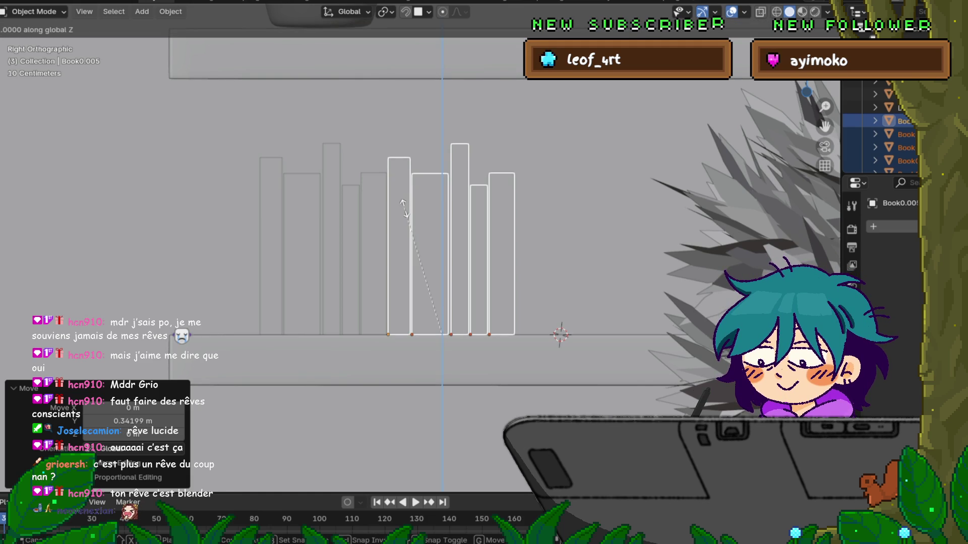
left_click(403, 213)
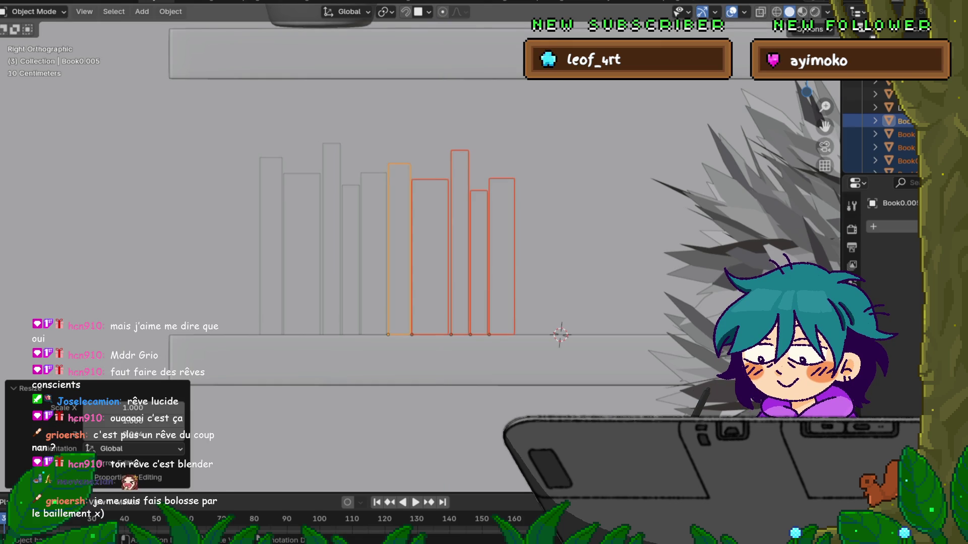
key("s")
key("y")
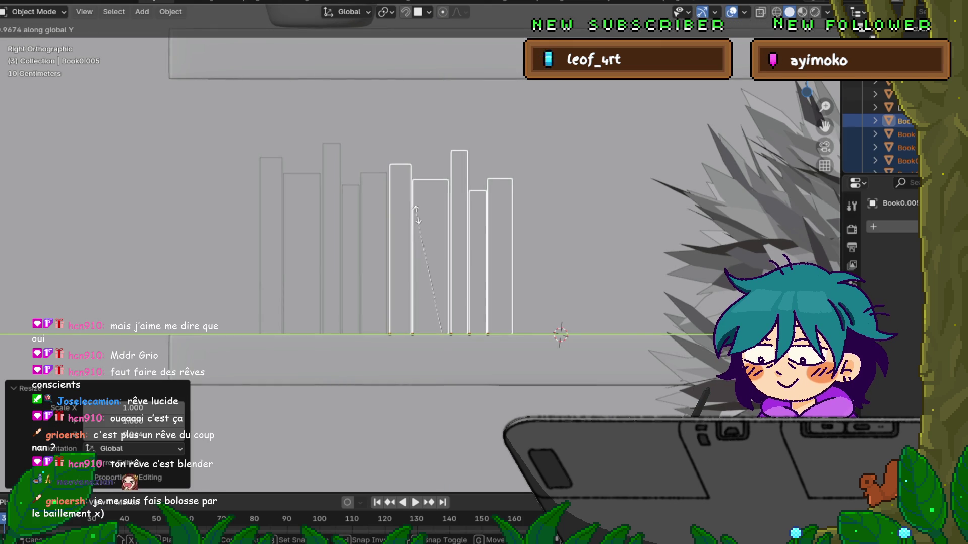
left_click(462, 216)
key("g")
key("y")
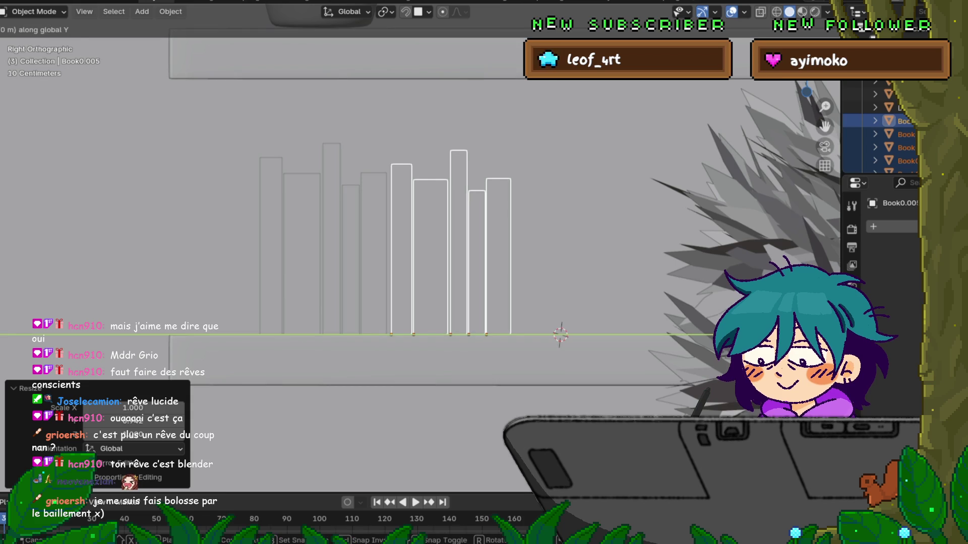
left_click(494, 252)
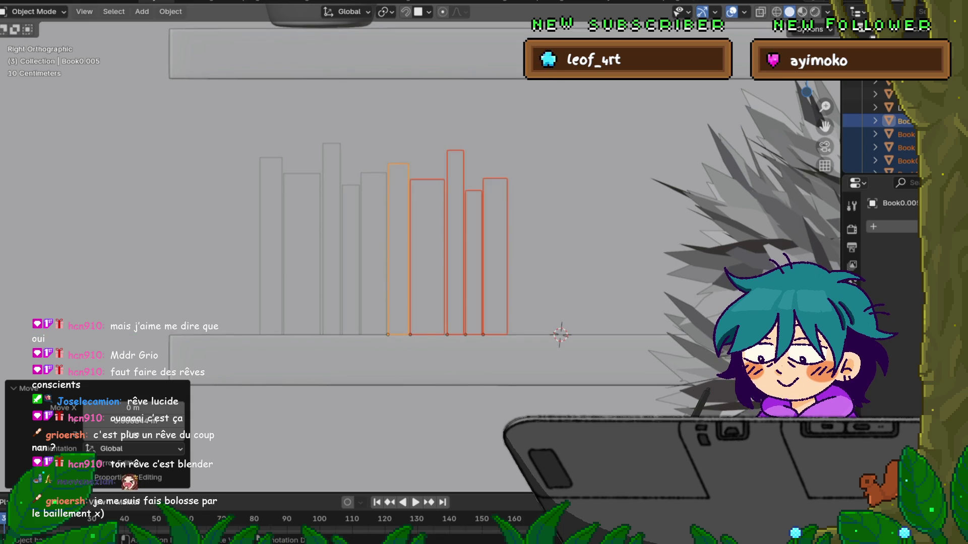
Step: Make the rightmost book thicker along Y and shift it right along the shelf
left_click(494, 252)
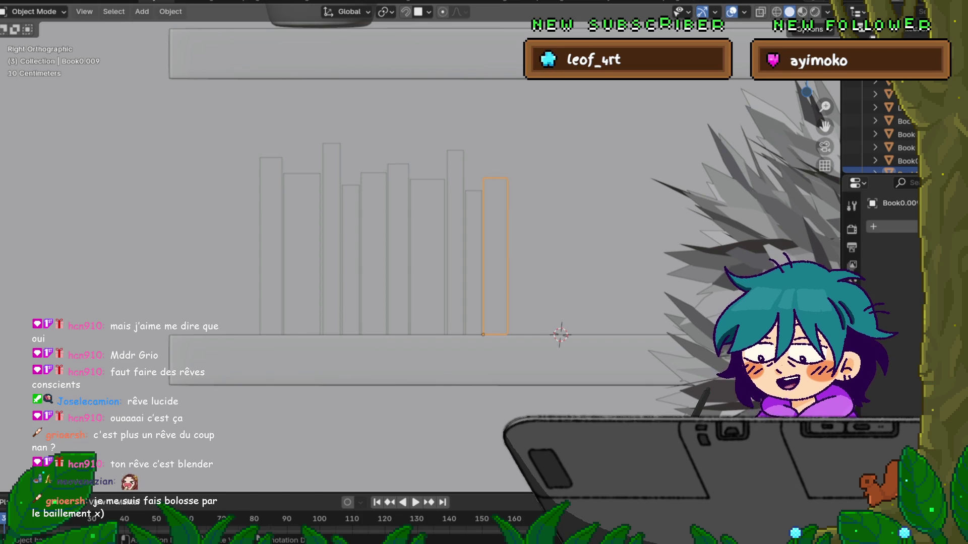
key("g")
key("y")
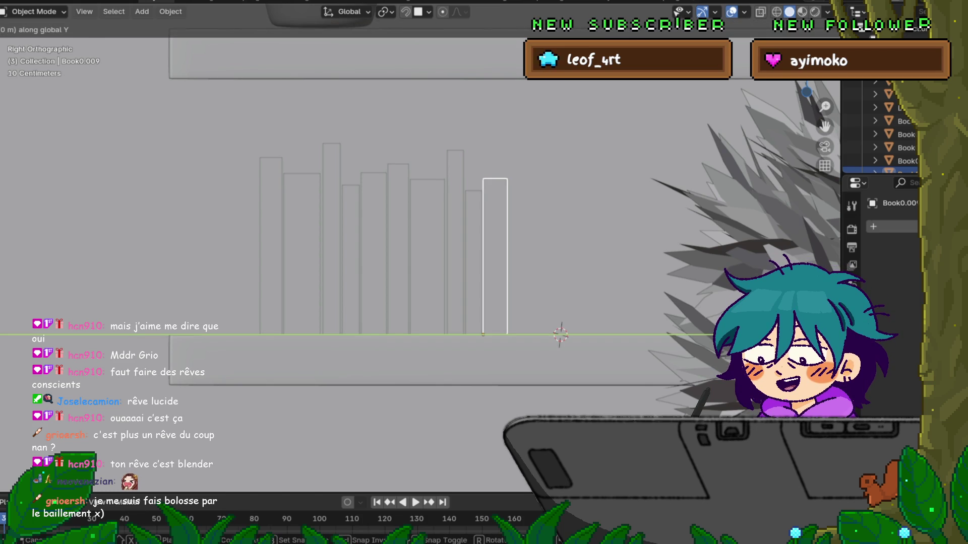
key("Escape")
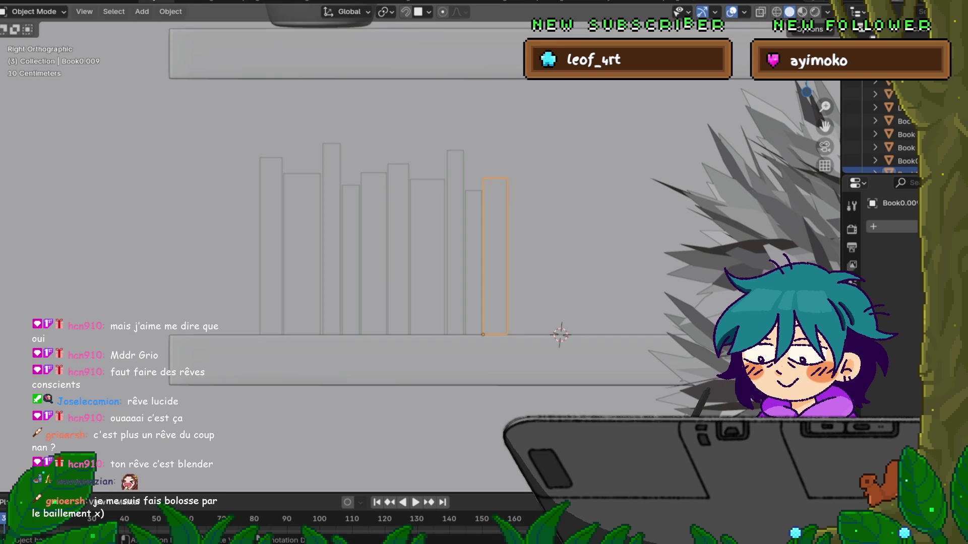
key("s")
key("y")
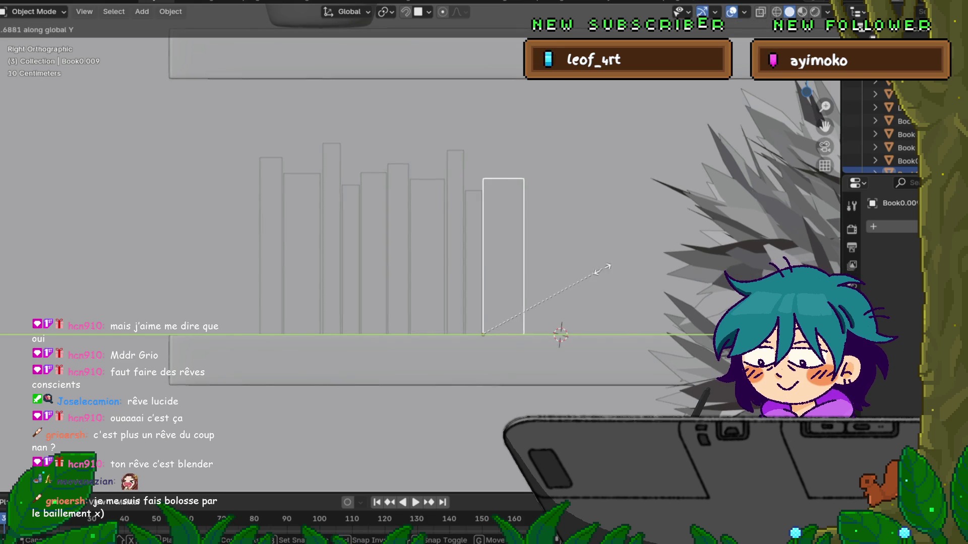
left_click(483, 247)
key("g")
key("y")
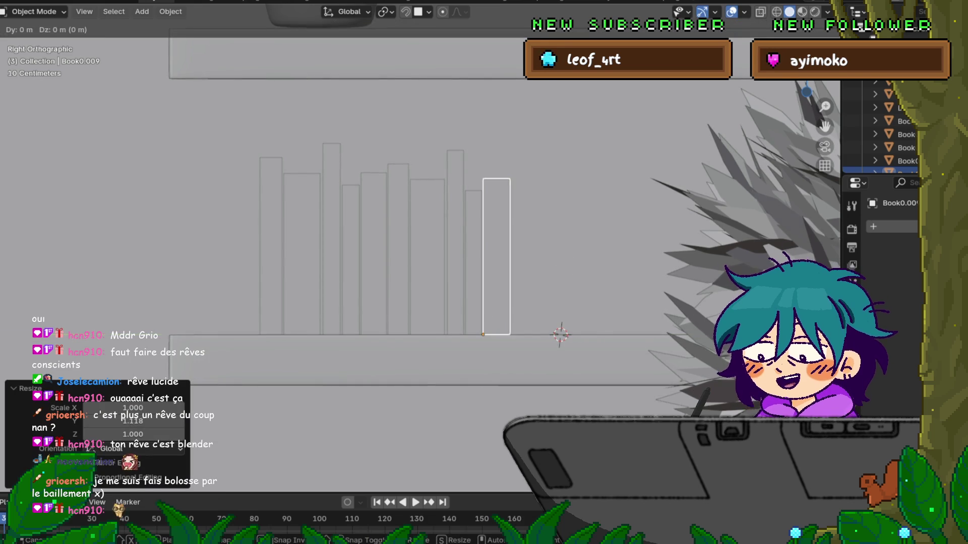
key("Return")
Step: Make Book0.008 slightly taller and thicker, then shift it right along the shelf
left_click(473, 262)
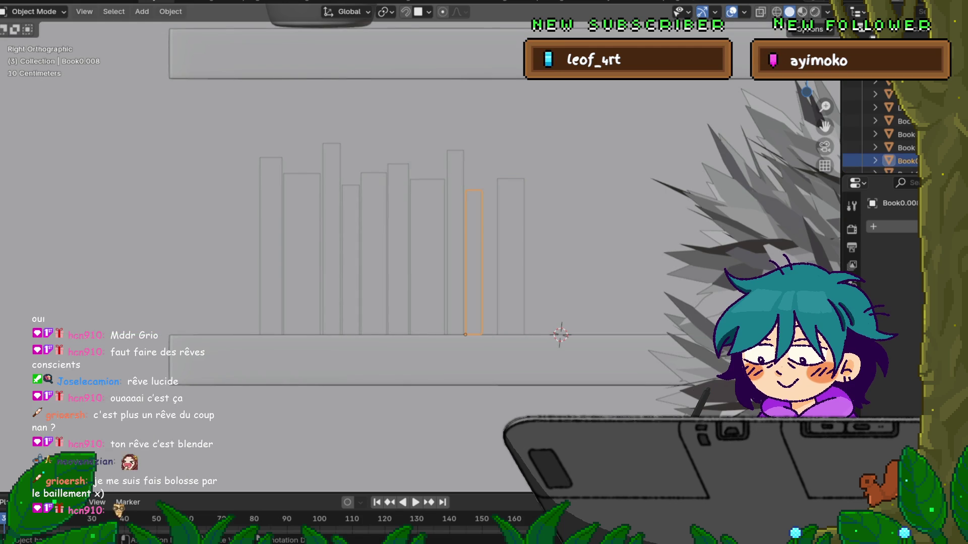
key("g")
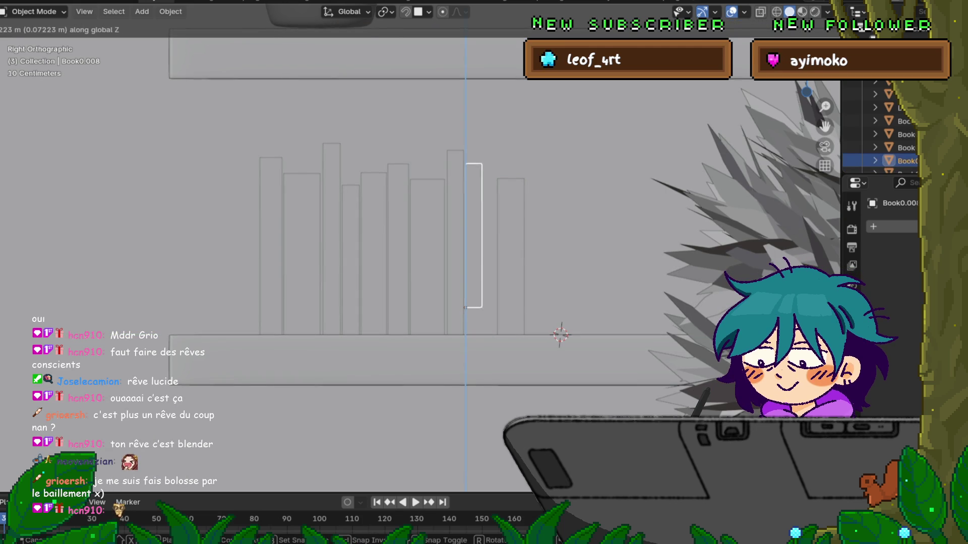
key("Escape")
key("s")
key("z")
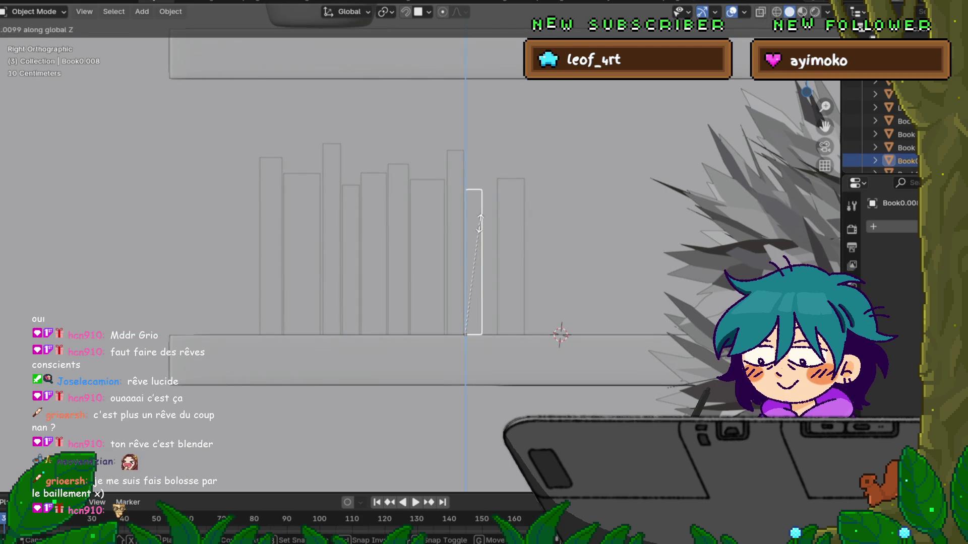
left_click(480, 208)
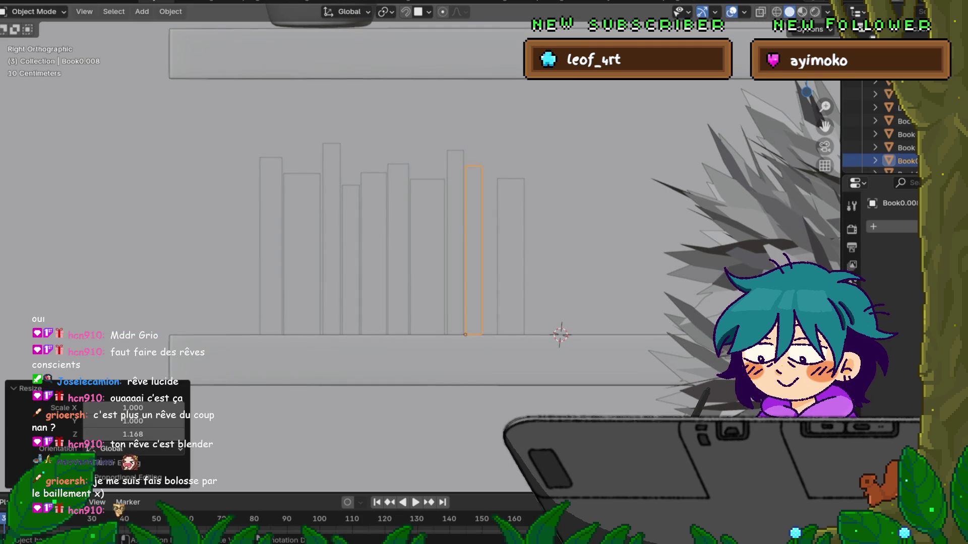
key("s")
key("y")
key("Return")
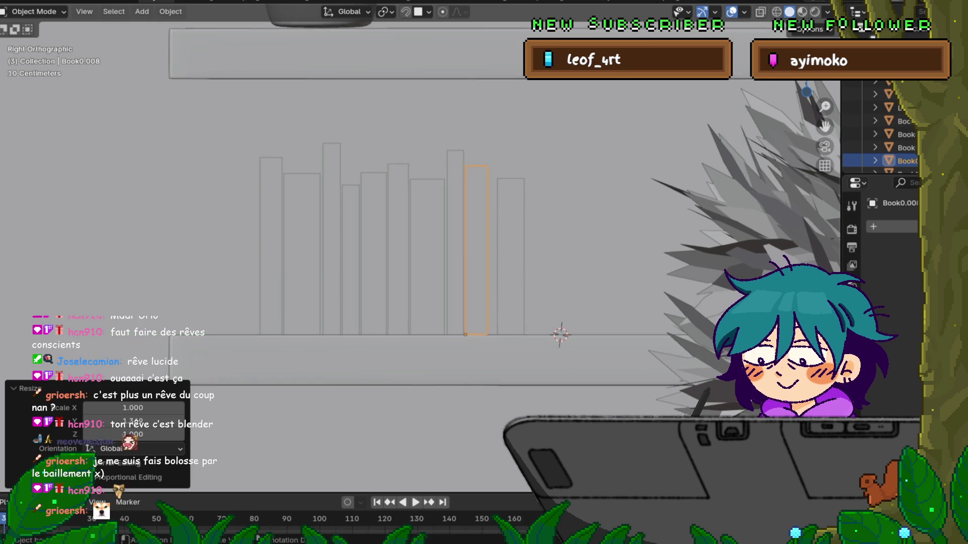
key("g")
key("y")
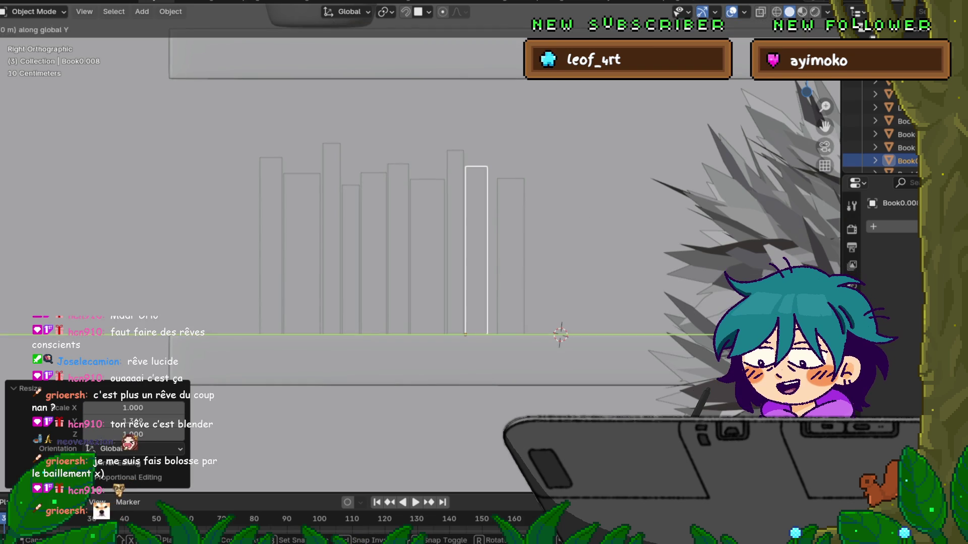
key("Return")
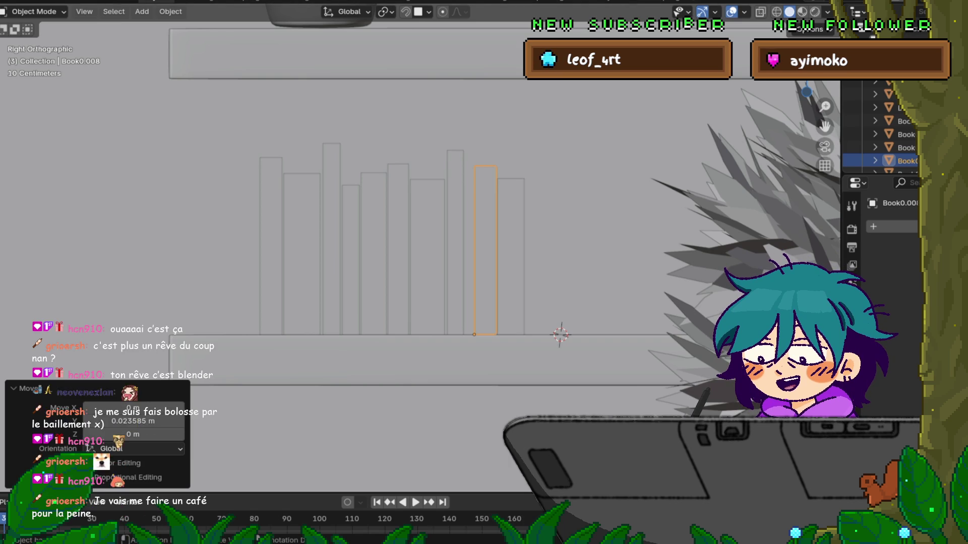
Step: Reposition Book0.007, then thicken Book0.006 and shift it right along Y
left_click(455, 242)
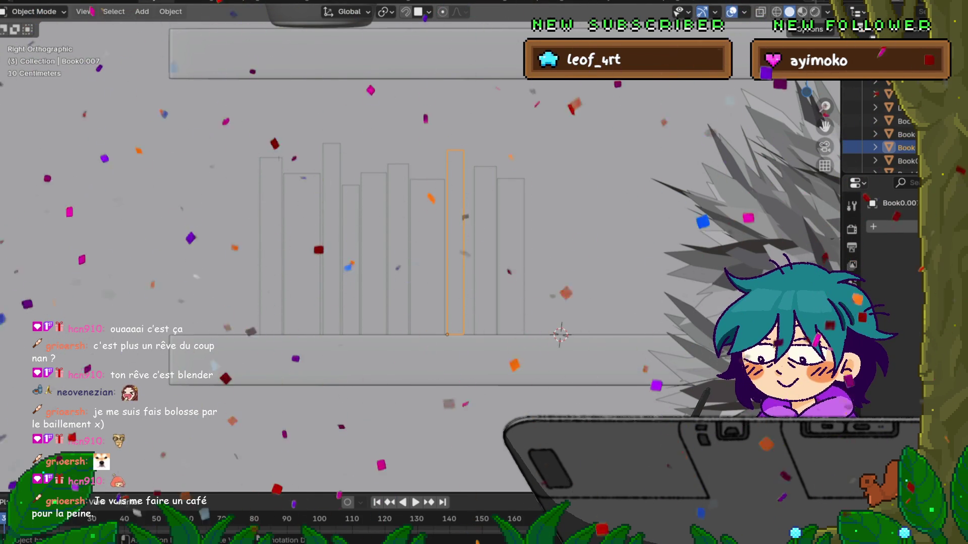
key("g")
key("Return")
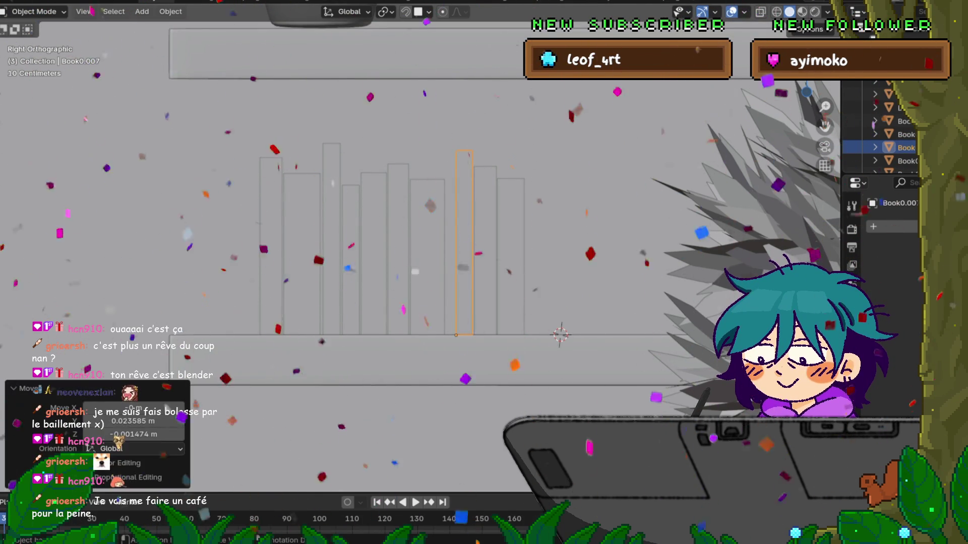
left_click(427, 252)
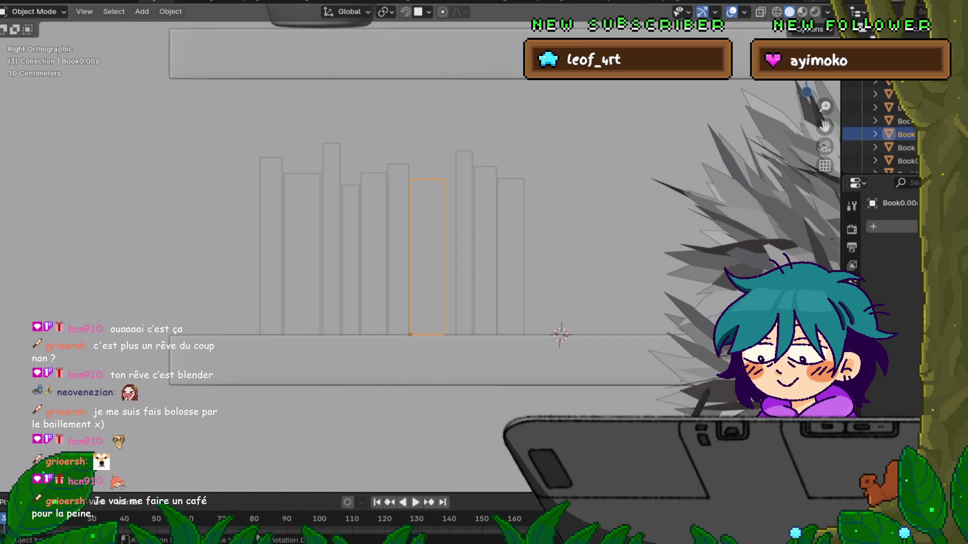
key("s")
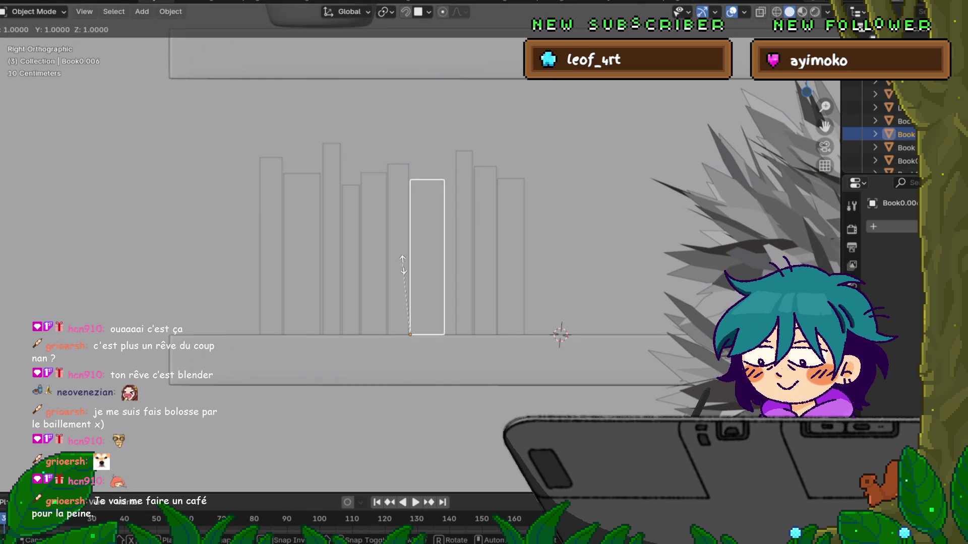
key("y")
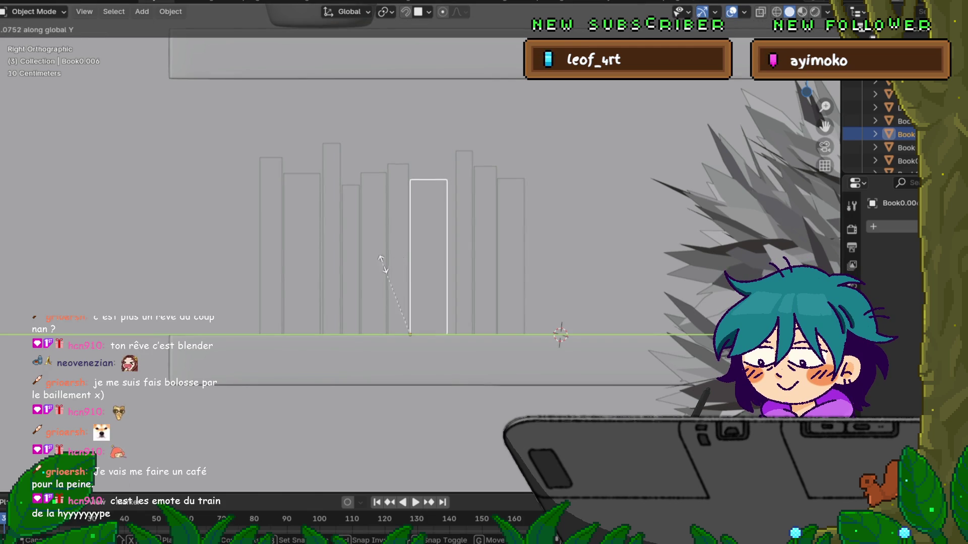
left_click(437, 314)
key("g")
key("x")
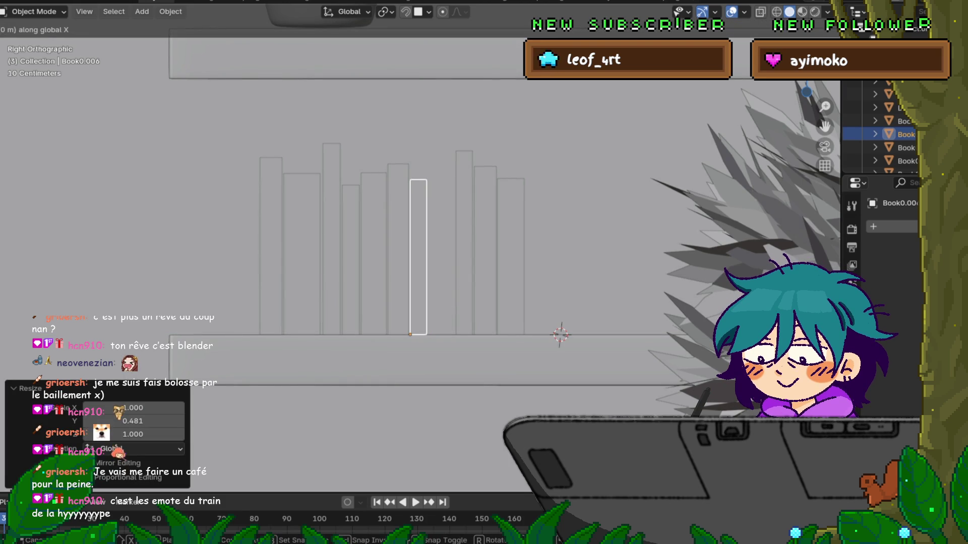
key("y")
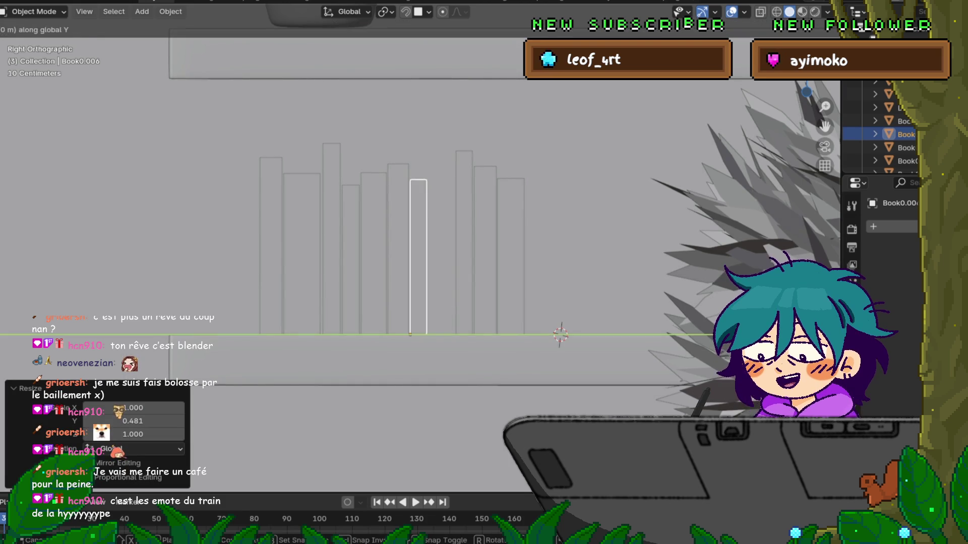
key("Return")
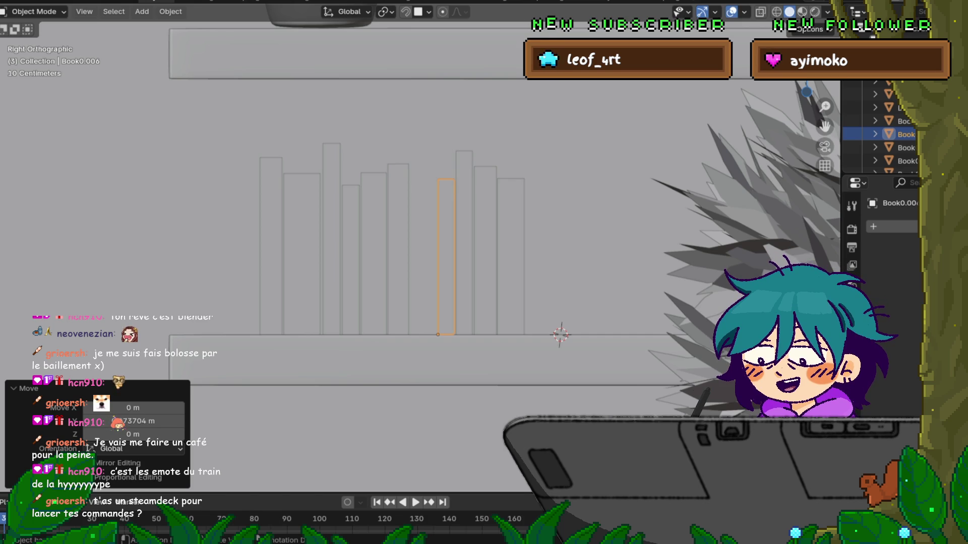
Step: Make Book0.005 taller (1.069 in Z) and thicker along Y
left_click(398, 247)
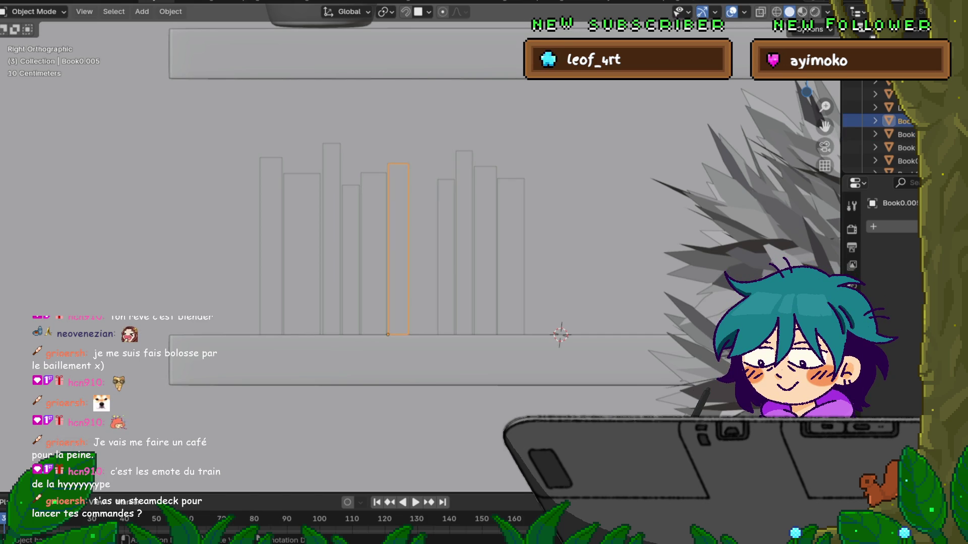
key("s")
key("z")
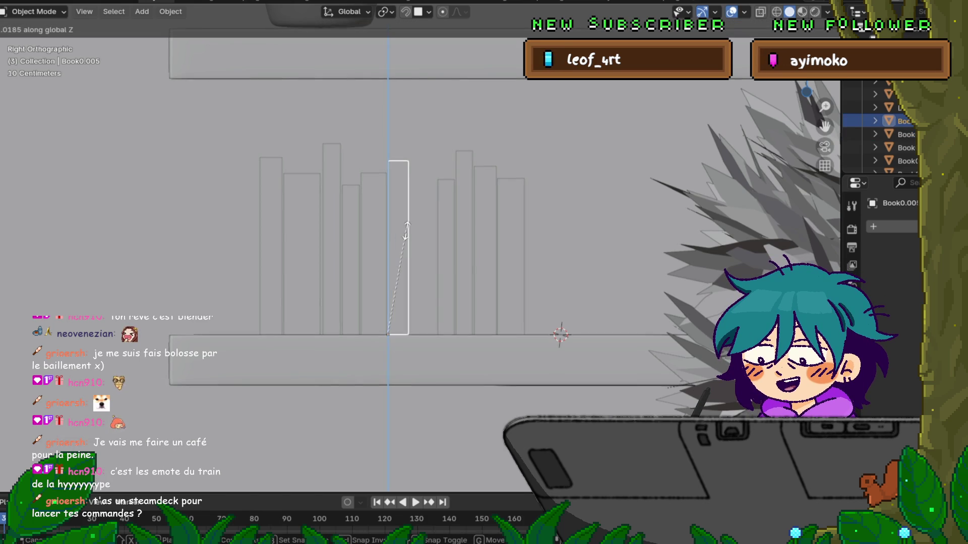
left_click(408, 222)
key("s")
key("y")
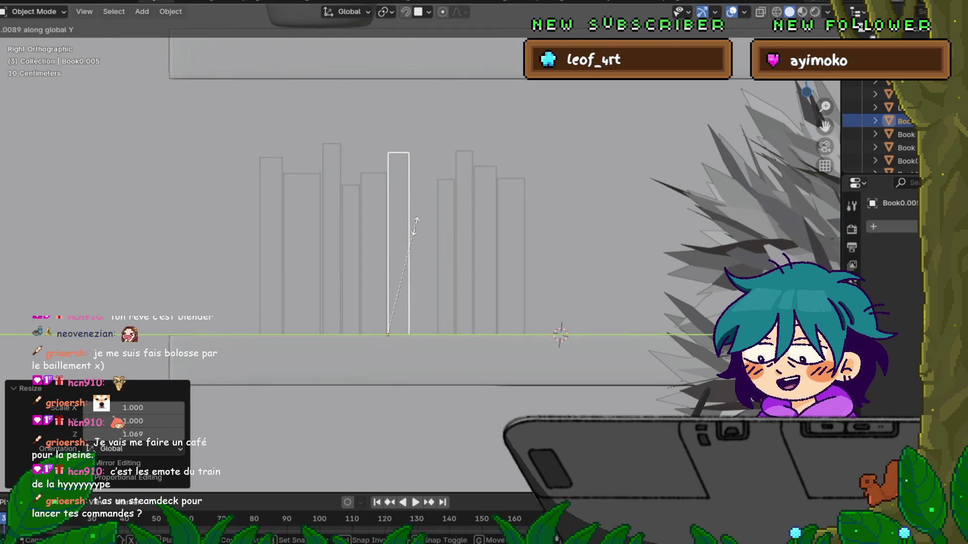
left_click(479, 217)
Step: Shift the four right-hand books about 0.053 m left along Y, then orbit into perspective
left_click(446, 252)
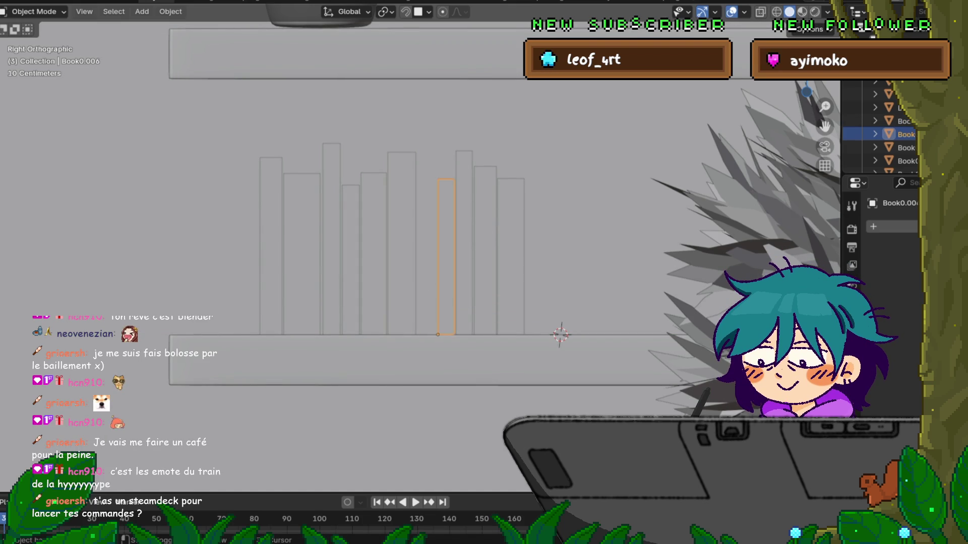
left_click(464, 252, "shift")
left_click(485, 252, "shift")
left_click(511, 252, "shift")
key("g")
key("y")
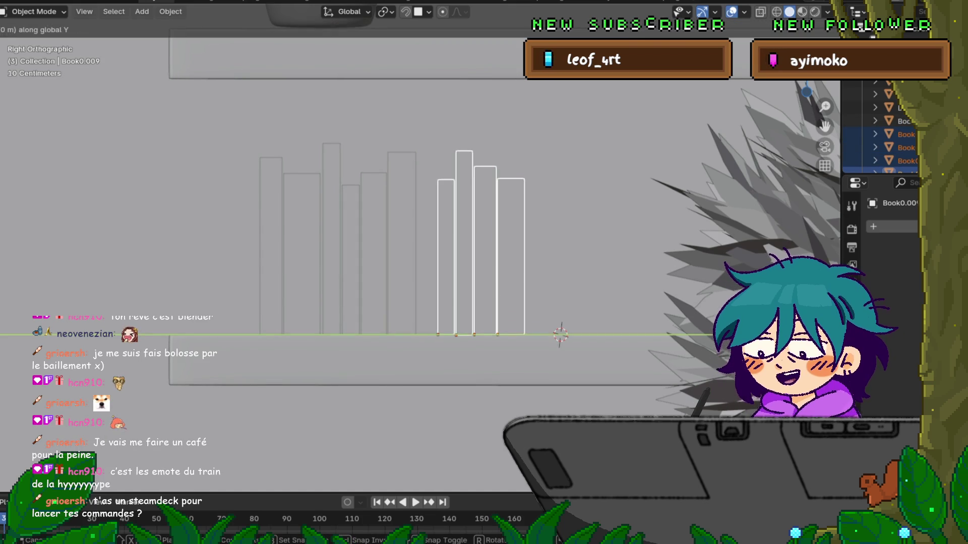
key("Return")
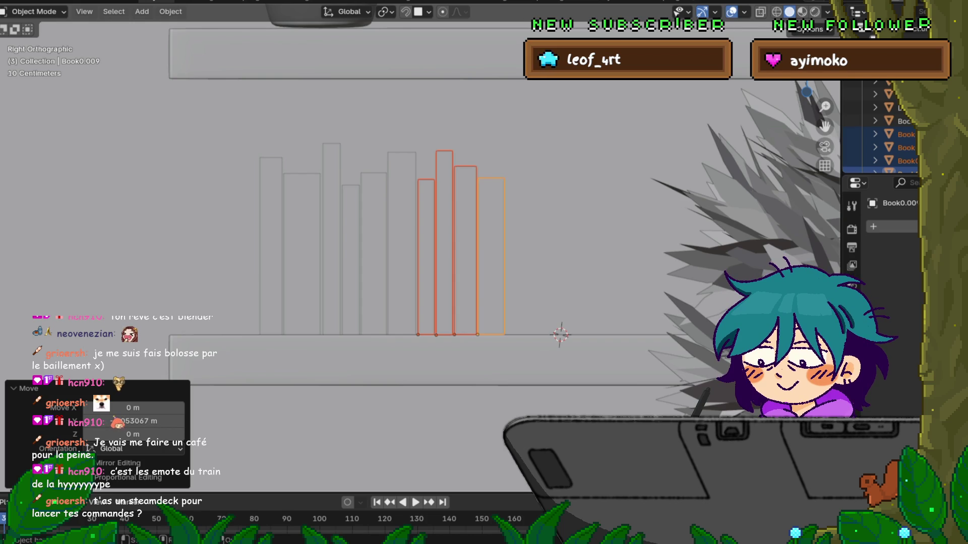
mouse_move(504, 277)
middle_mouse_down()
mouse_move(504, 303)
mouse_move(580, 317)
middle_mouse_up()
Step: Zoom in on the shelf and select Book0.001, Book0.004, another book and Book0.007
middle_click_drag(509, 288, 534, 292)
scroll(509, 288, "up", 3)
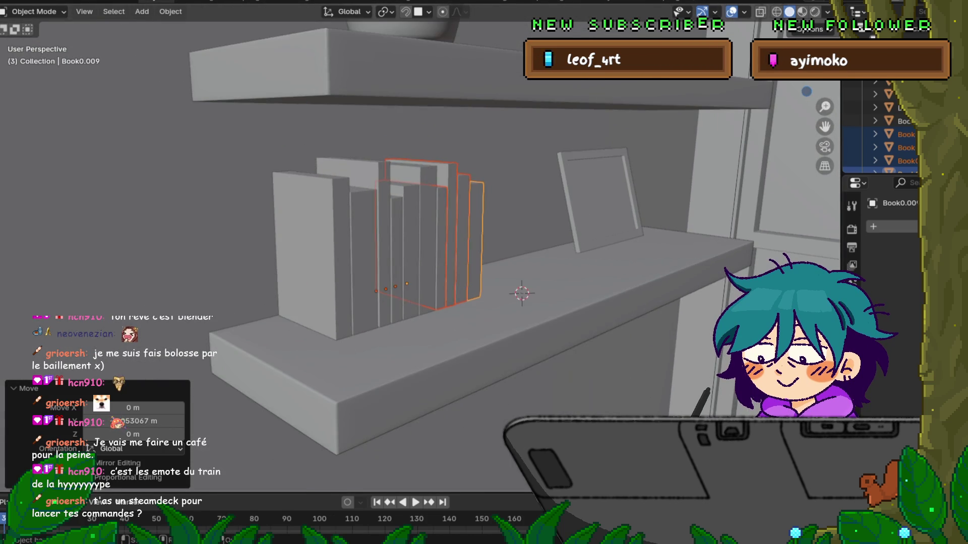
left_click(345, 252)
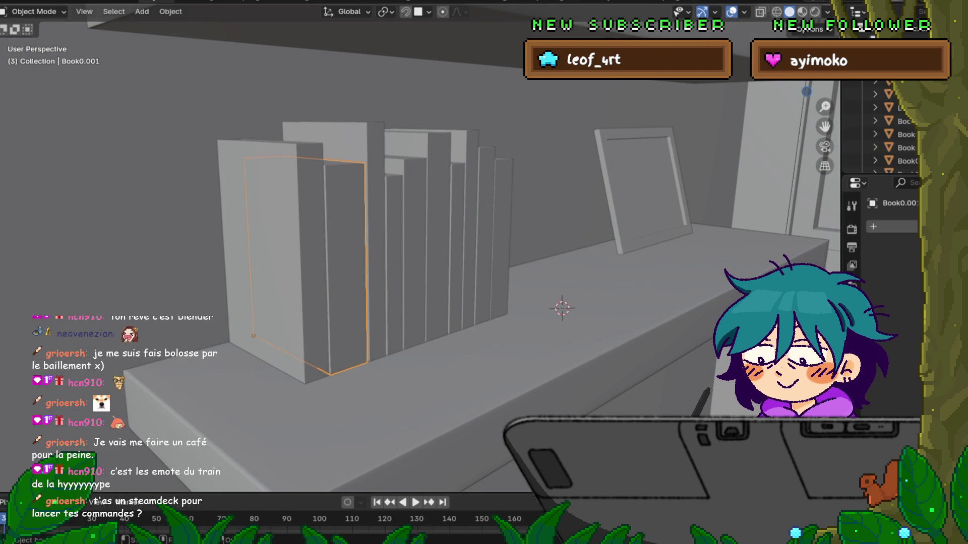
left_click(398, 252, "shift")
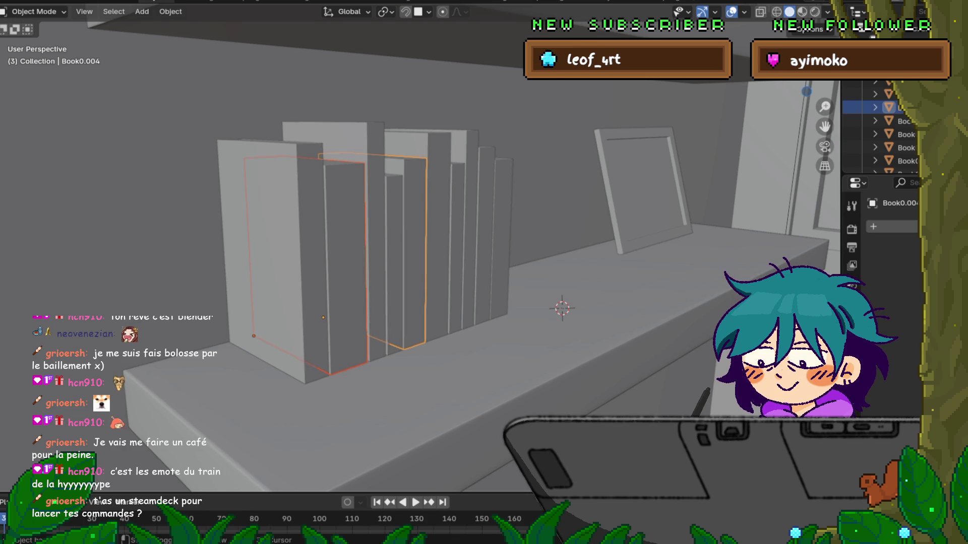
left_click(439, 252, "shift")
left_click(469, 227, "shift")
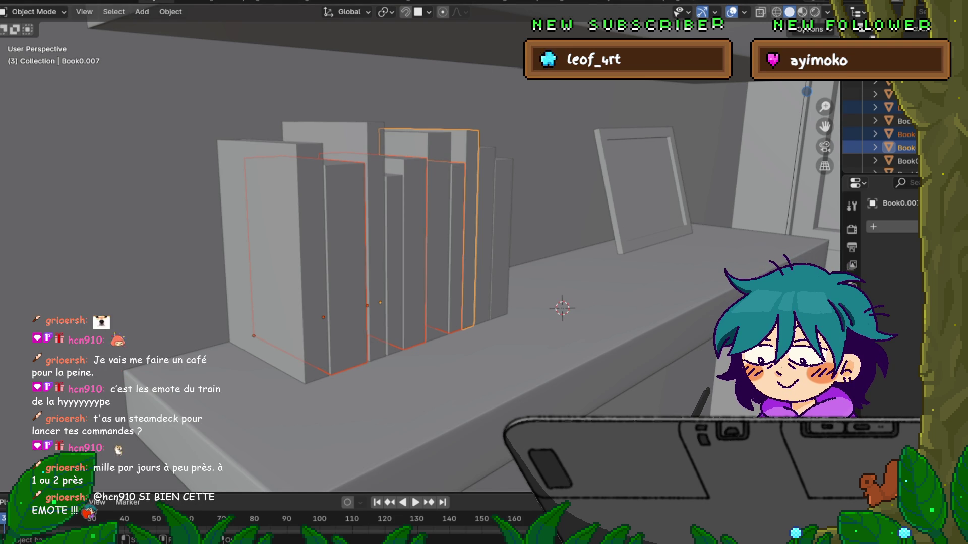
scroll(423, 231, "up", 2)
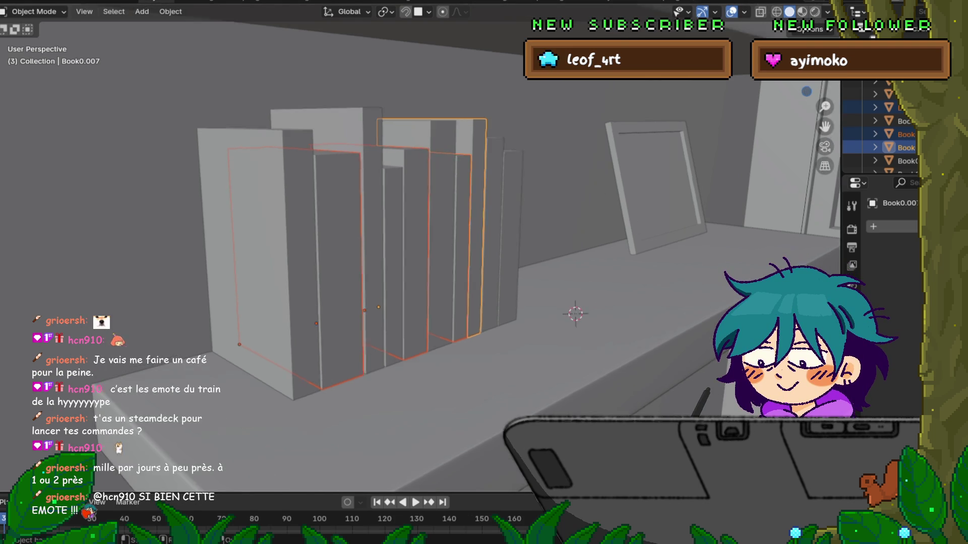
Step: Slim the selected books to about 0.97 along X, and Book0.005 to 0.981
middle_click_drag(454, 252, 472, 266, "shift")
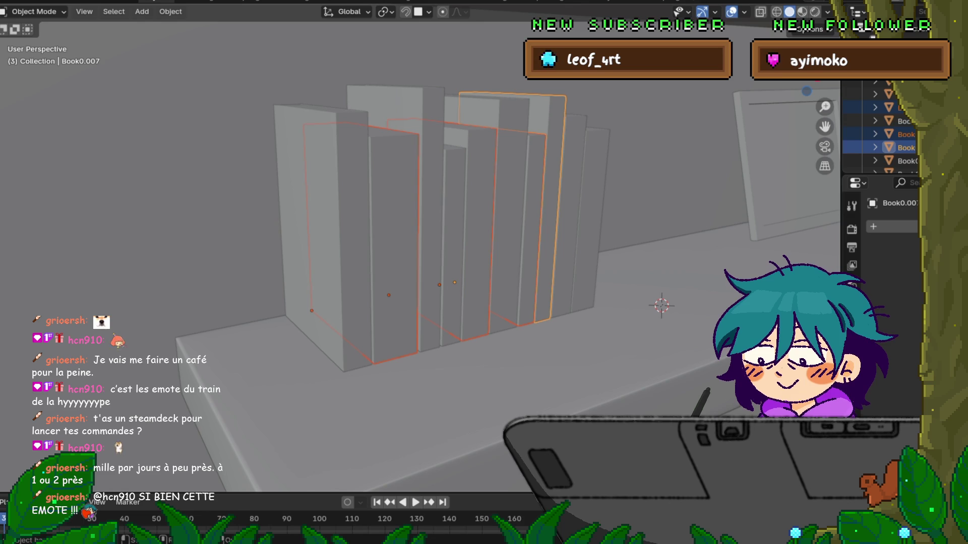
key("g")
key("x")
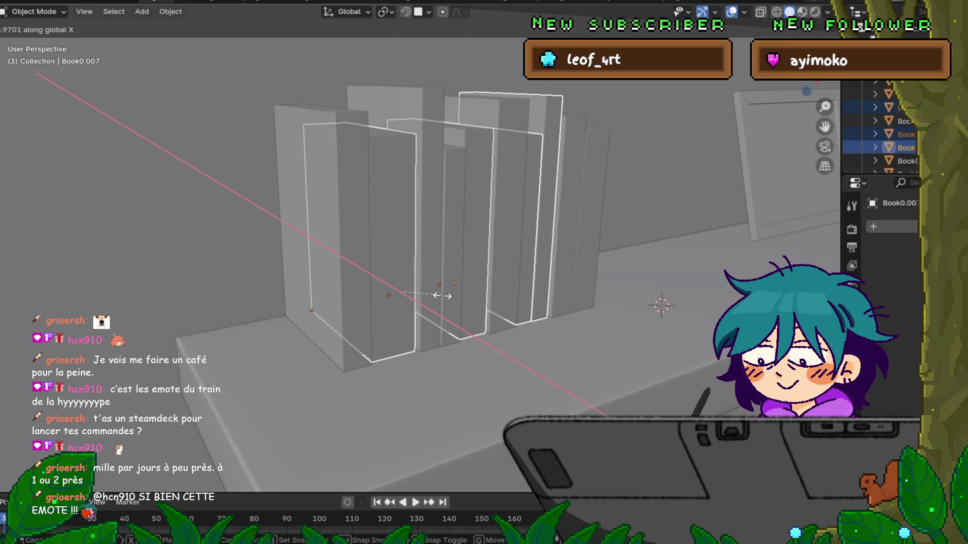
left_click(442, 296)
middle_click_drag(443, 296, 383, 302)
left_click(383, 241)
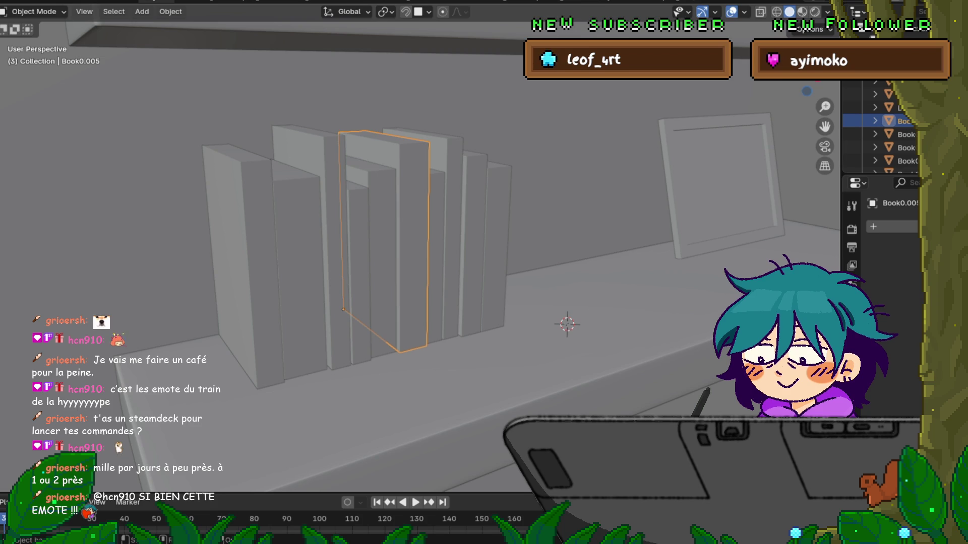
middle_click_drag(383, 302, 343, 303)
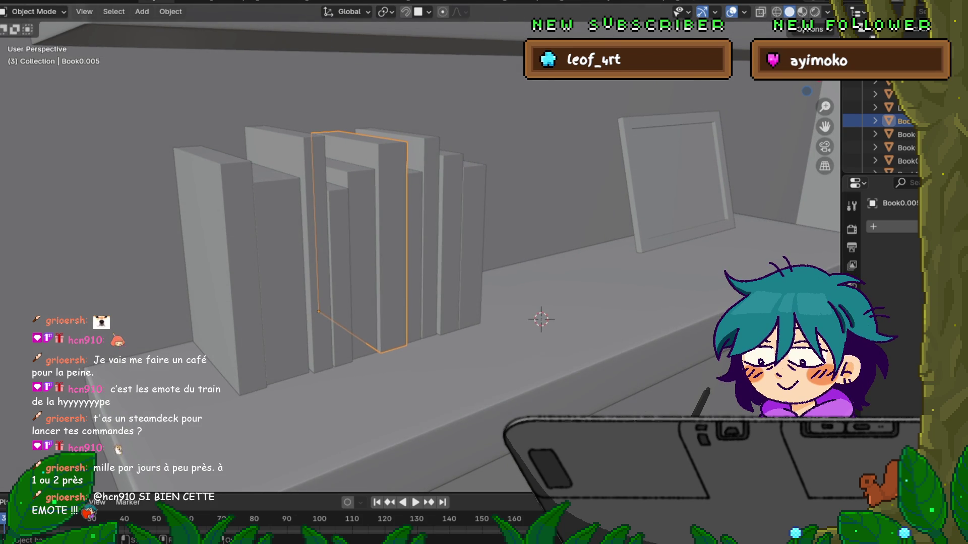
key("g")
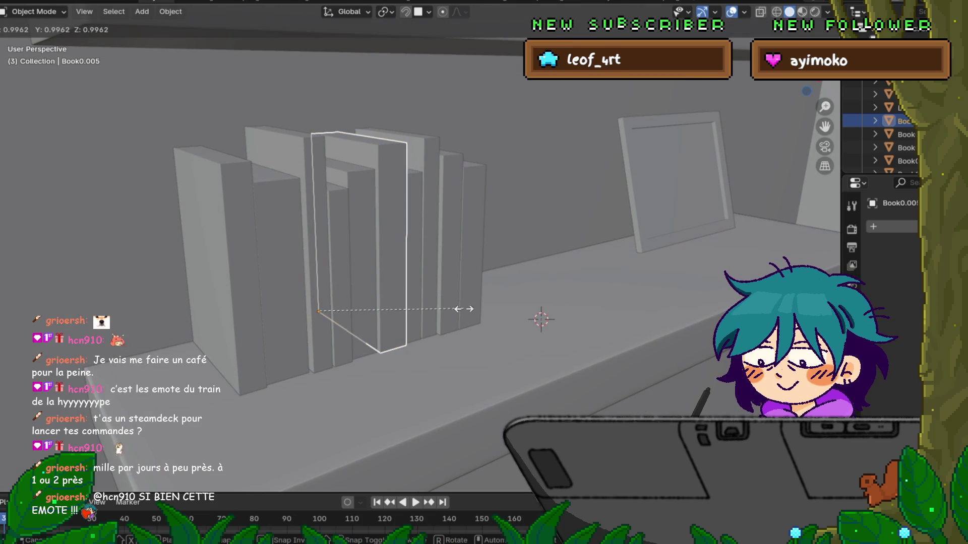
key("x")
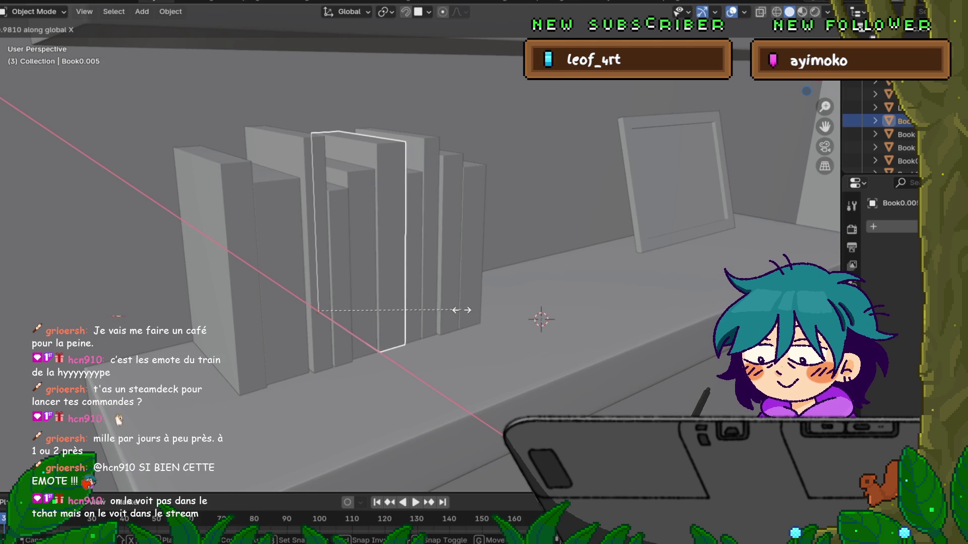
left_click(460, 312)
Step: Try moving Book0.002 along Z, Y and X, cancelling each so it stays in place
left_click(318, 302)
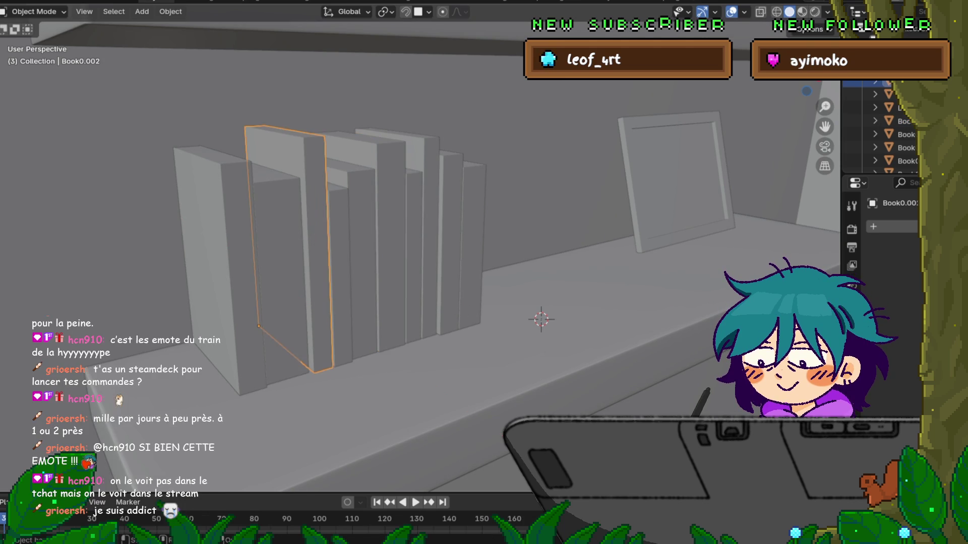
key("g")
key("z")
key("Escape")
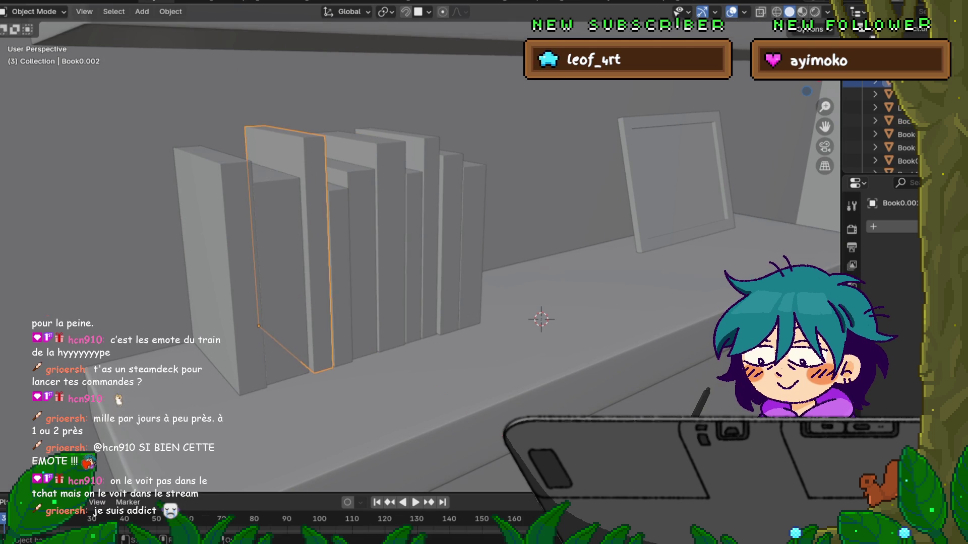
key("g")
key("y")
key("Escape")
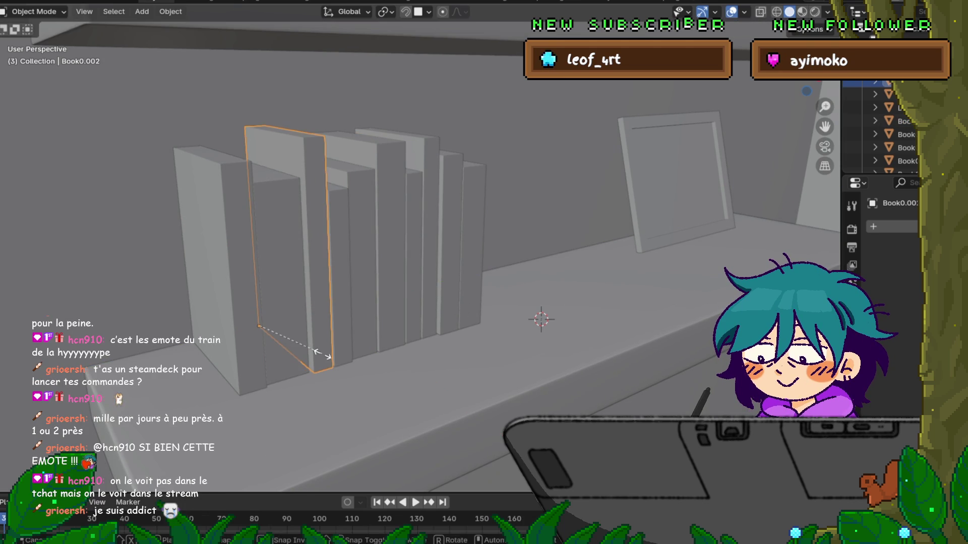
key("g")
key("x")
key("Escape")
Step: Widen Book0.004 and Book0.003 to 1.032 along X, then reselect Book0.003
left_click(222, 267)
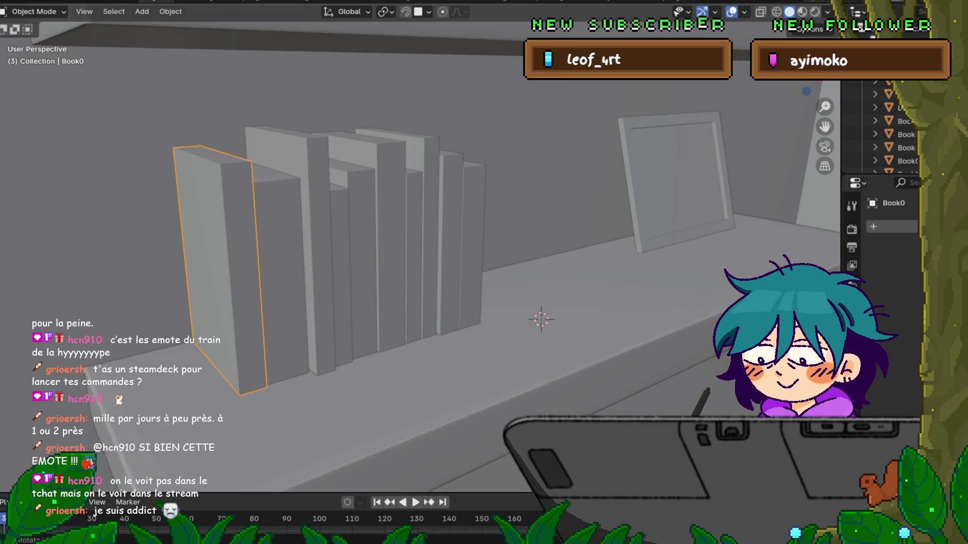
left_click(360, 262)
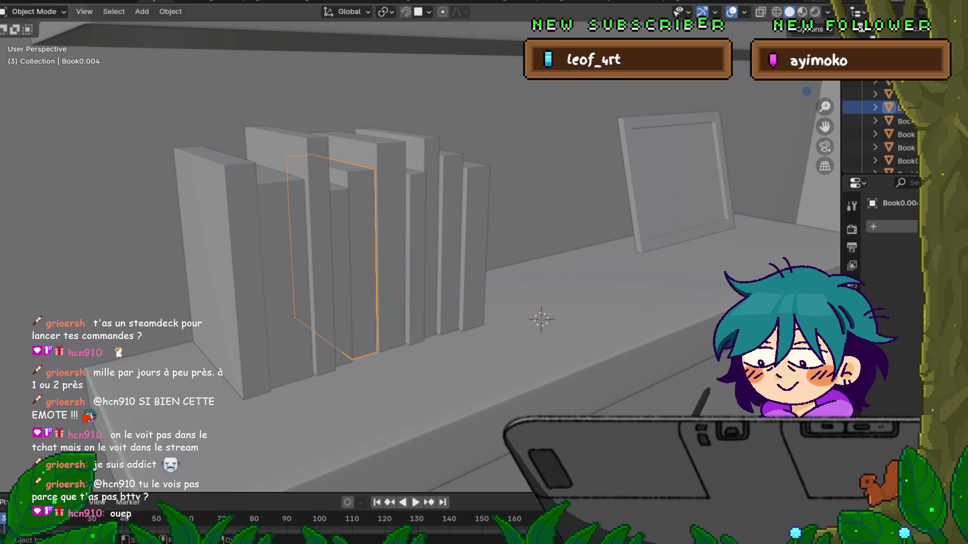
left_click(293, 252, "shift")
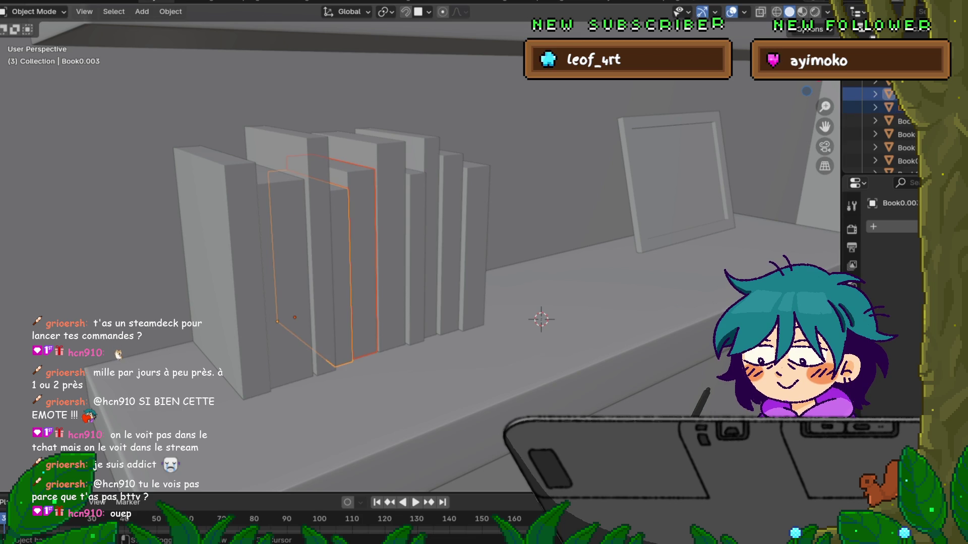
key("g")
key("x")
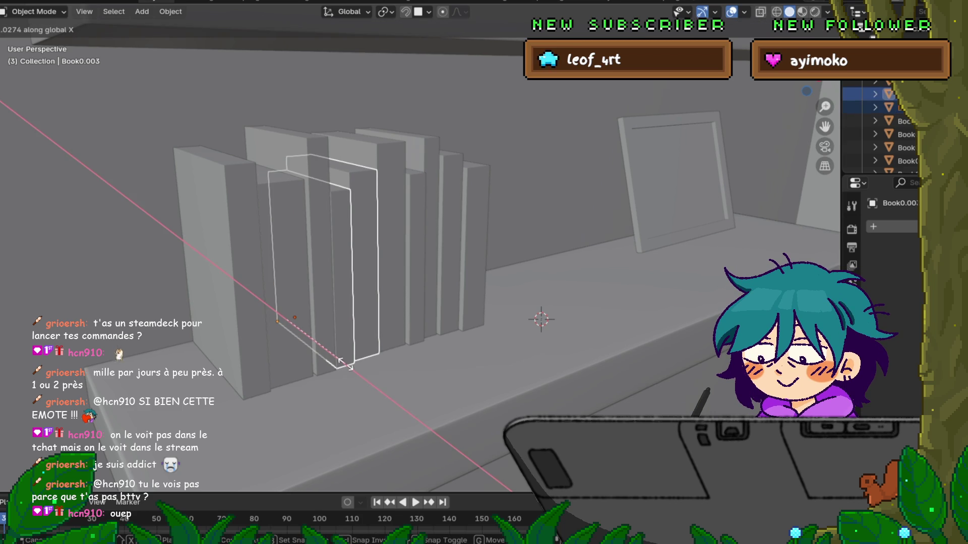
left_click(345, 363)
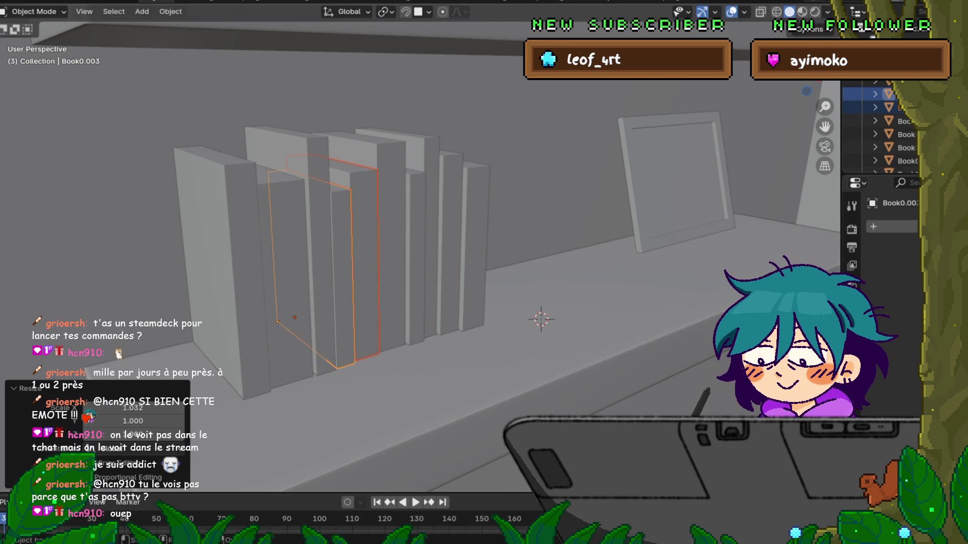
left_click(392, 242)
left_click(323, 272)
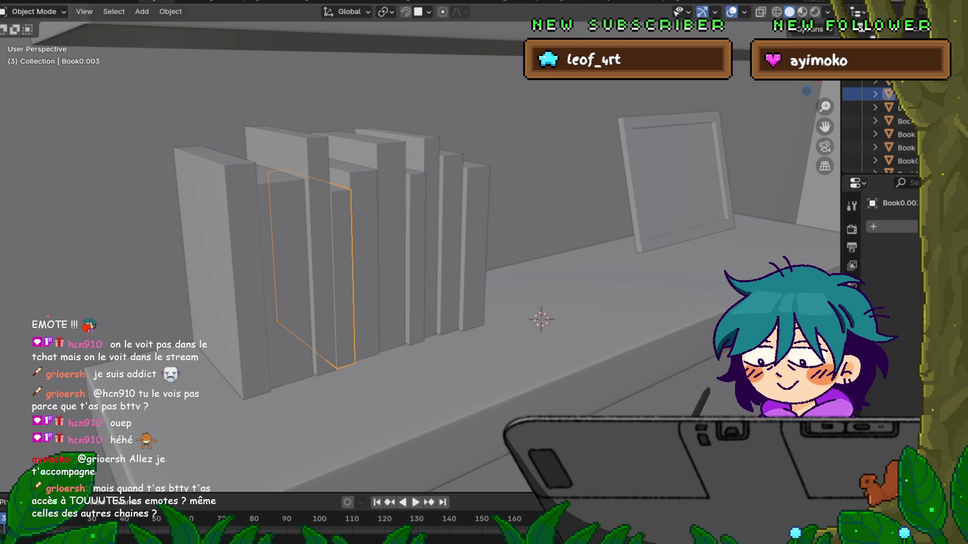
middle_click_drag(484, 272, 551, 316)
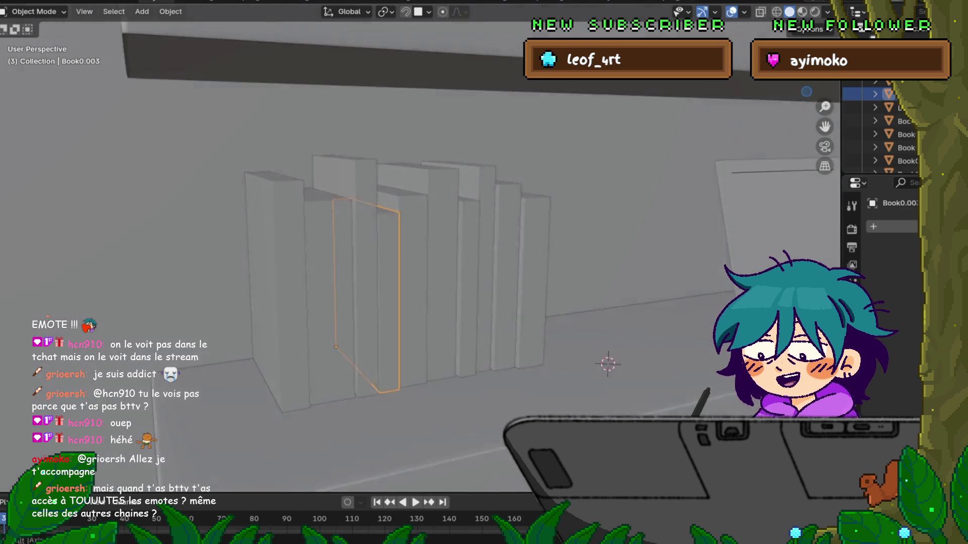
Step: Zoom out and orbit to show the whole room, including shelves, cup, door and left wall
scroll(484, 272, "down", 6)
middle_click_drag(484, 273, 574, 278)
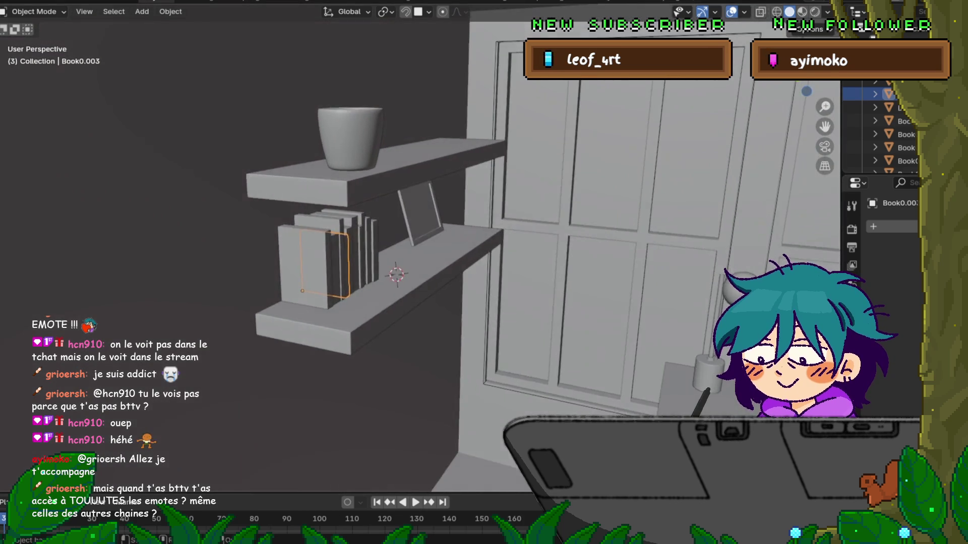
scroll(484, 272, "down", 8)
middle_click_drag(484, 272, 550, 276)
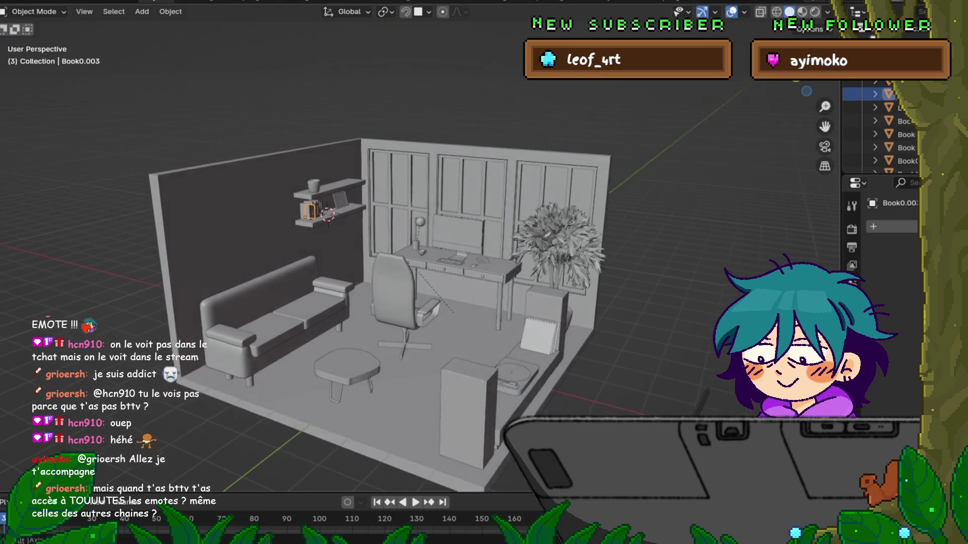
scroll(484, 272, "up", 3)
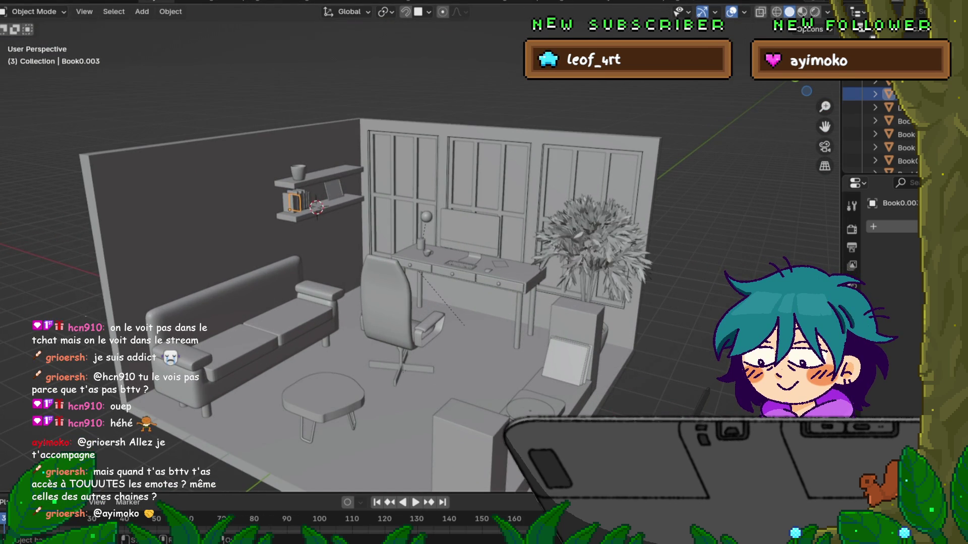
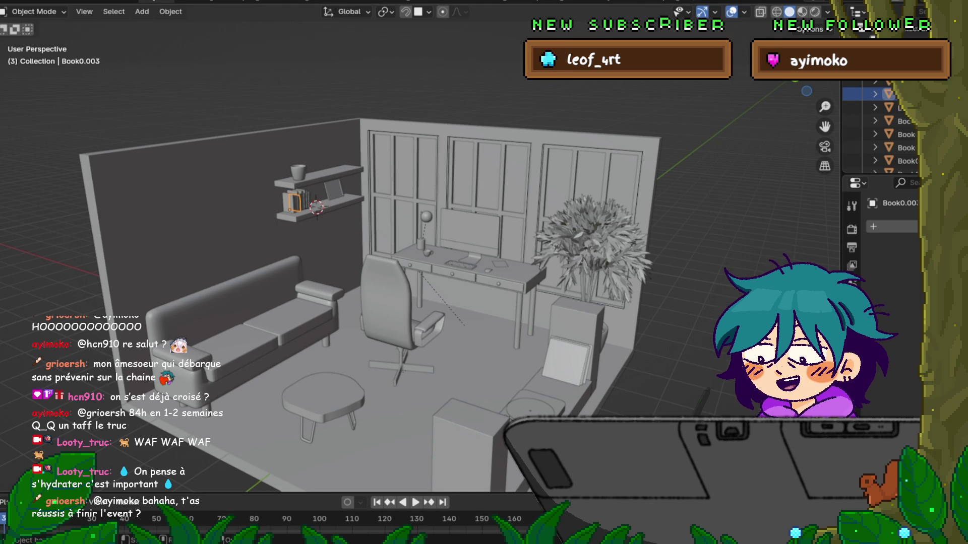
Step: Orbit and zoom in on the wall shelf, centring the view on the selected book beside the frame
scroll(409, 242, "up", 5)
middle_click_drag(403, 252, 534, 244)
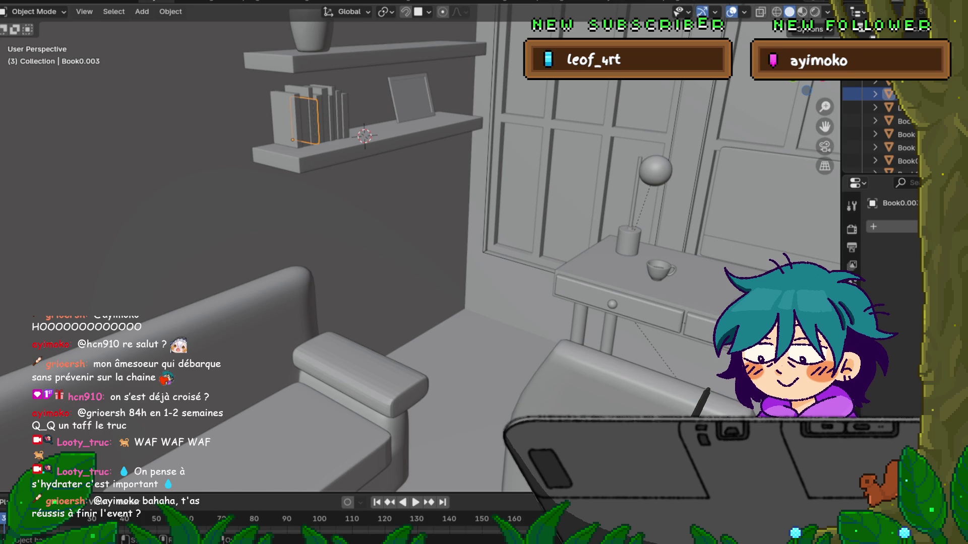
mouse_move(454, 252)
middle_mouse_down()
mouse_move(469, 257)
mouse_move(439, 256)
middle_mouse_up()
scroll(419, 247, "down", 5)
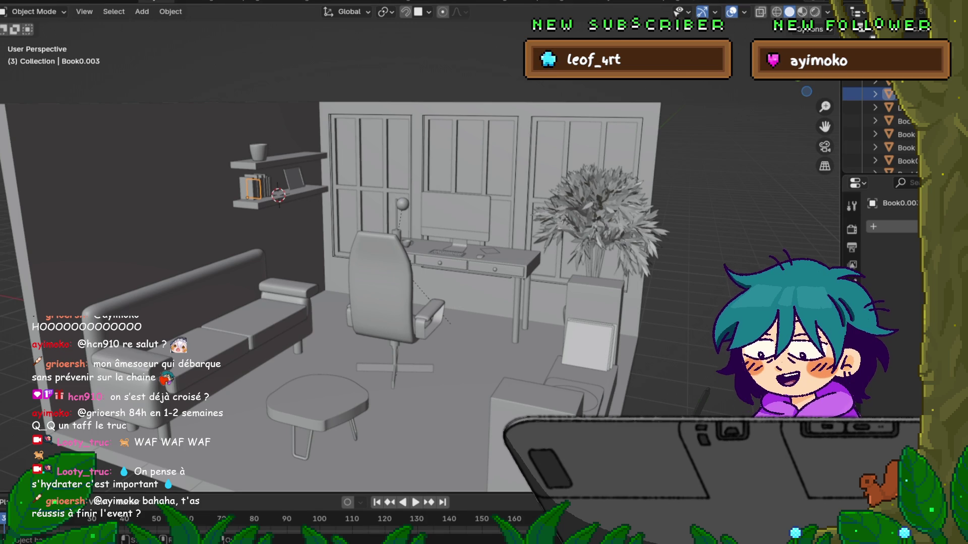
scroll(420, 247, "up", 4)
key("KP_Decimal")
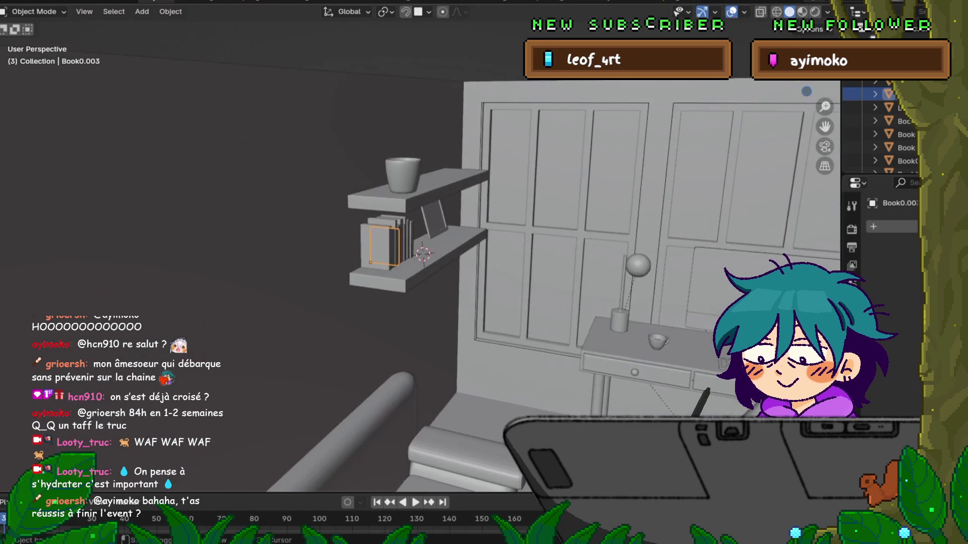
key("KP_4")
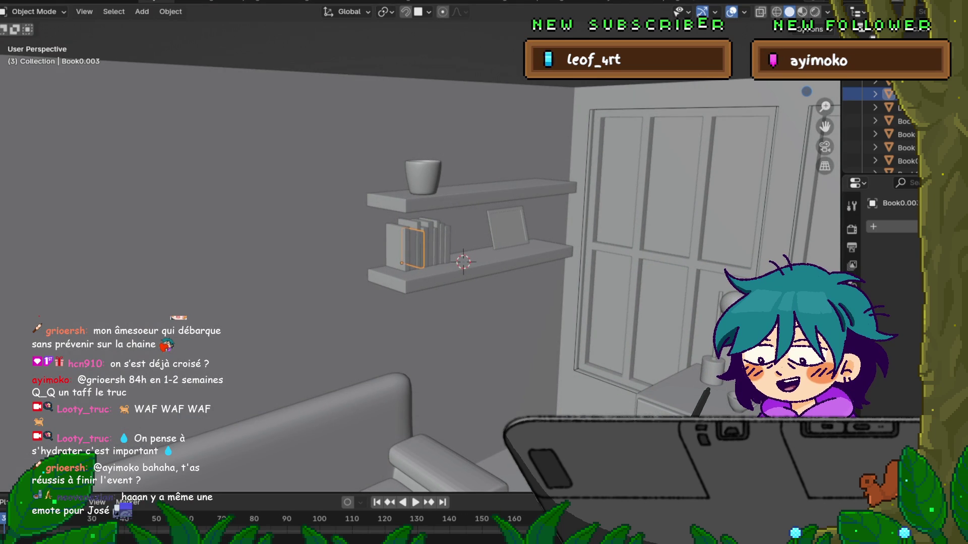
scroll(421, 252, "up", 6)
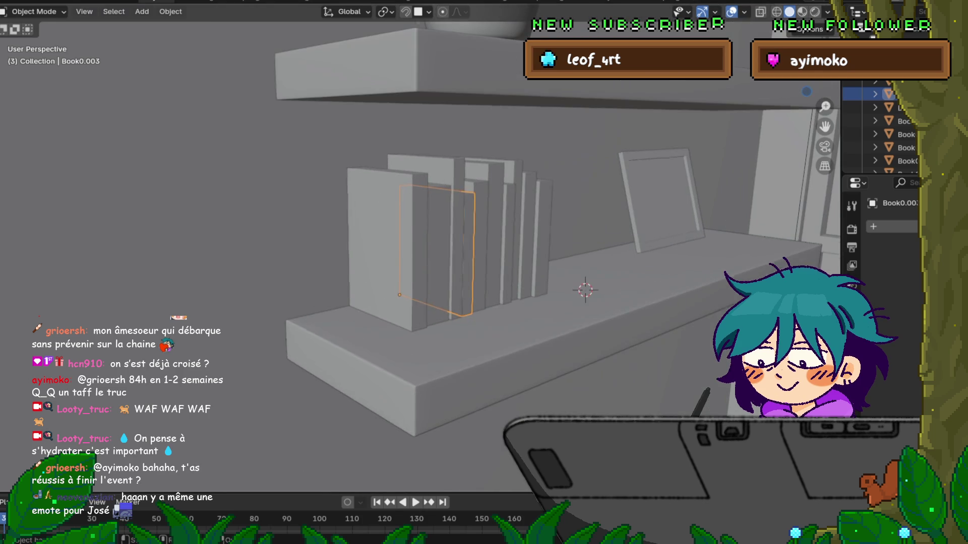
middle_click_drag(585, 290, 470, 312, "shift")
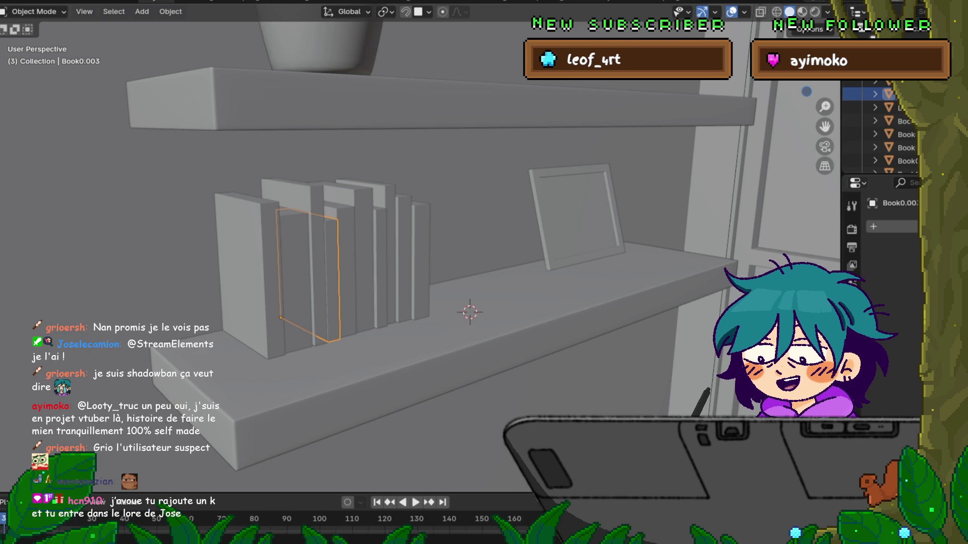
Step: From a front-on view, select all ten books on the shelf, left to right
scroll(443, 252, "down", 3)
middle_click_drag(443, 252, 504, 252)
scroll(504, 252, "up", 3)
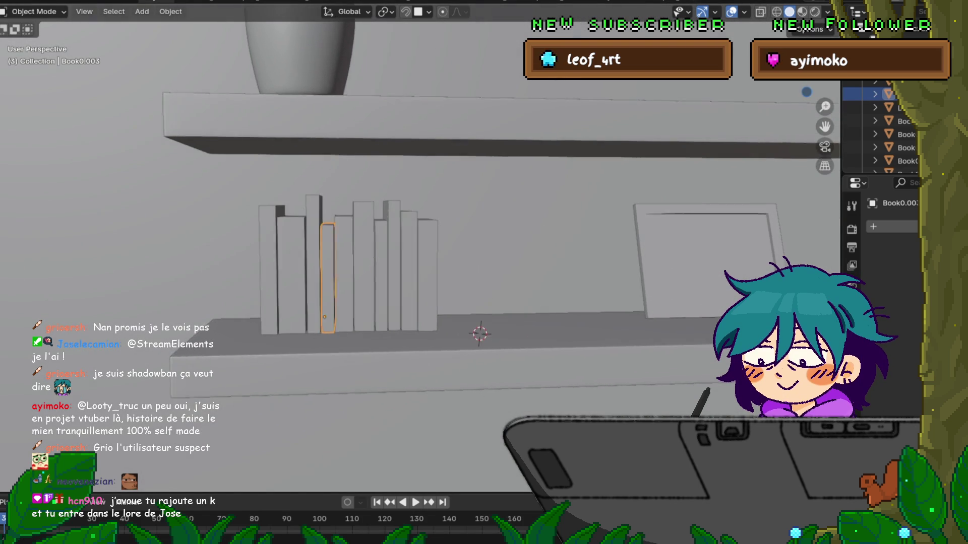
left_click(267, 277)
left_click(288, 277, "shift")
left_click(309, 278, "shift")
left_click(323, 283, "shift")
left_click(340, 282, "shift")
left_click(359, 277, "shift")
left_click(377, 272, "shift")
left_click(390, 273, "shift")
left_click(405, 272, "shift")
left_click(423, 272, "shift")
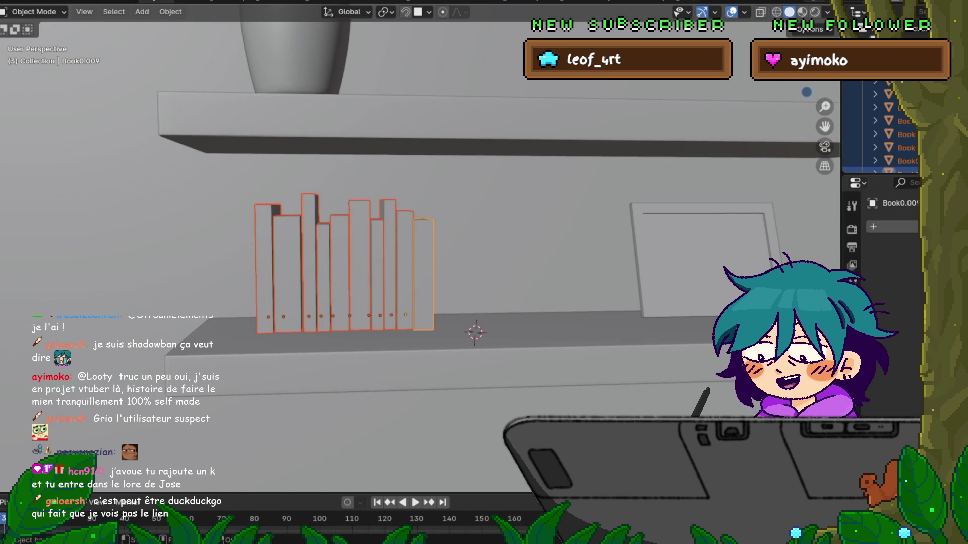
Step: Make linked copies of the books and move them about 0.66 m along Y
key("alt+d")
key("Escape")
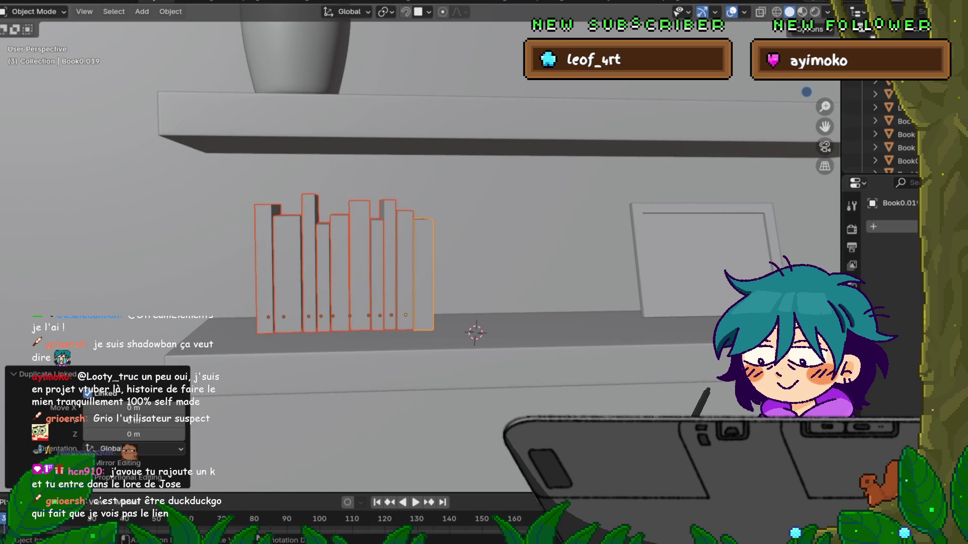
key("g")
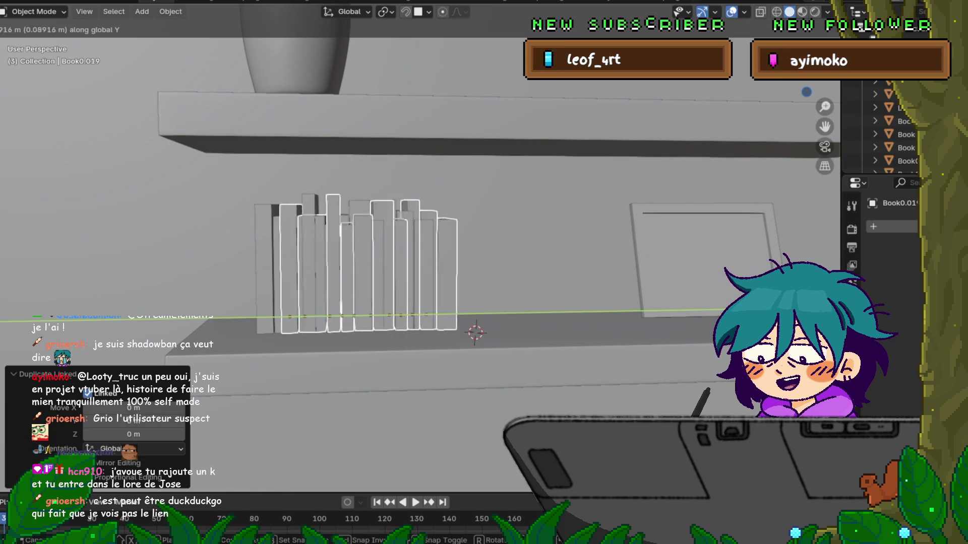
key("y")
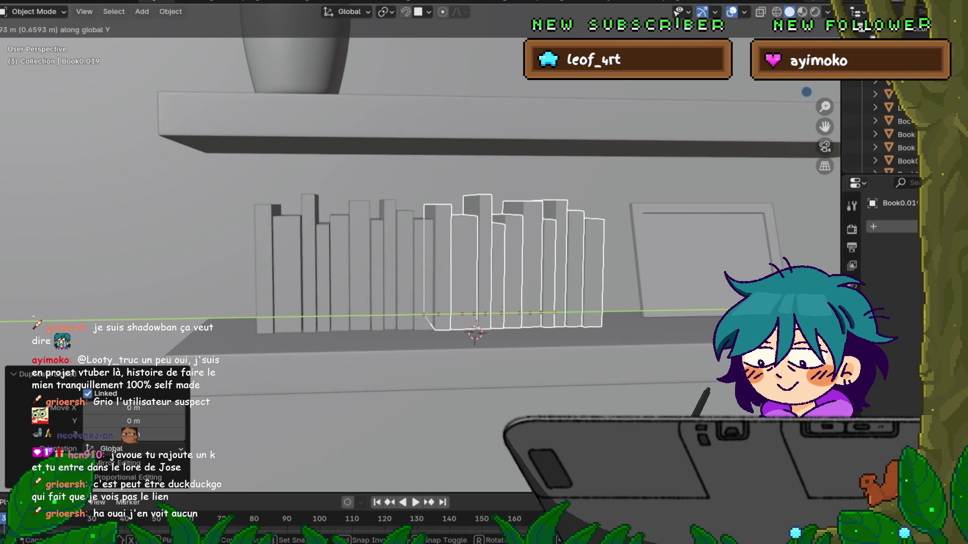
key("Return")
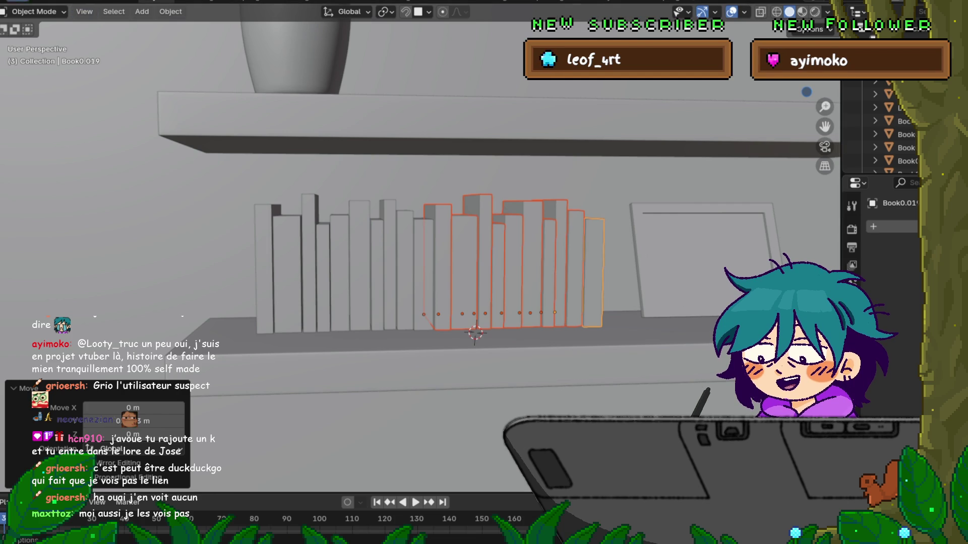
Step: Save the diorama file polygon_runway_home, looking down on the shelves
left_click(20, 80)
mouse_move(473, 252)
middle_mouse_down()
mouse_move(540, 290)
mouse_move(504, 247)
middle_mouse_up()
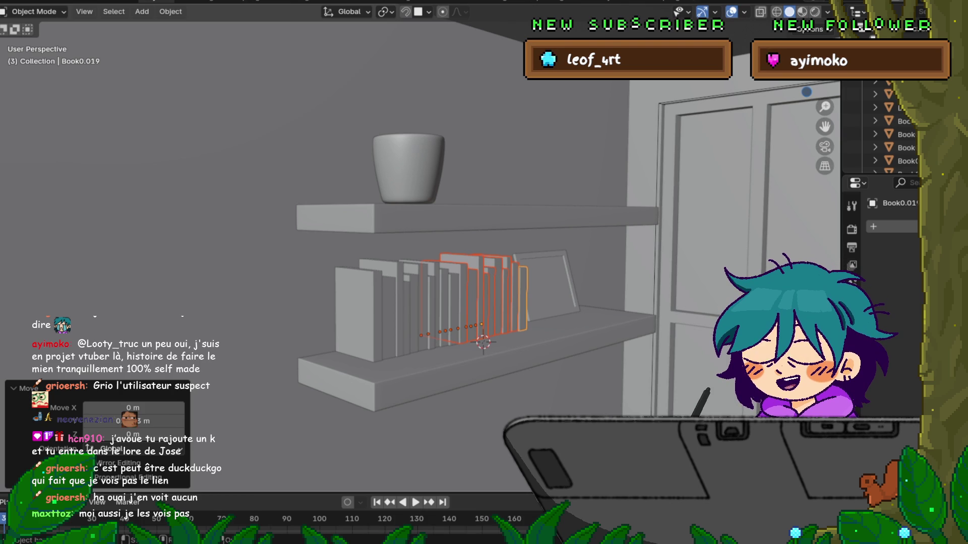
scroll(483, 272, "up", 2)
middle_click_drag(484, 272, 484, 247)
left_click(10, 2)
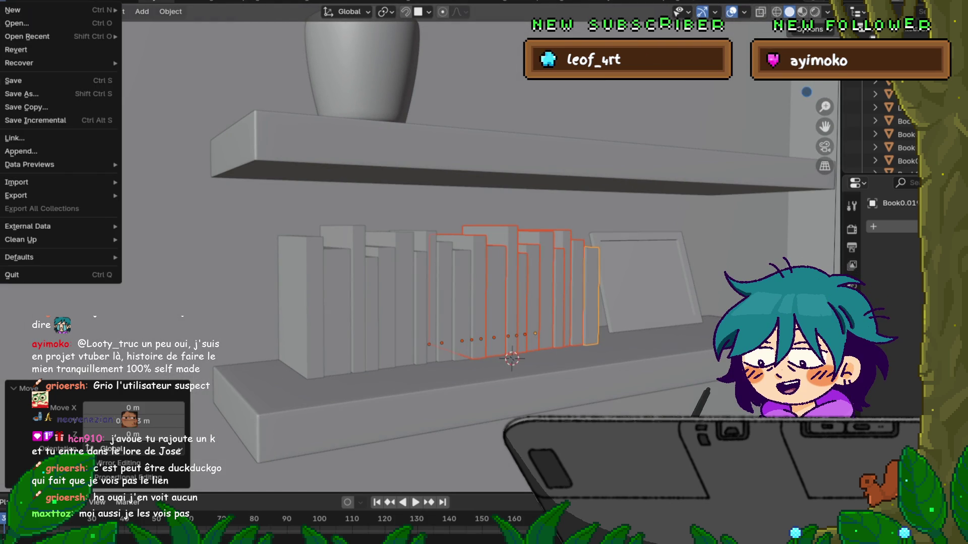
left_click(20, 81)
scroll(483, 272, "down", 5)
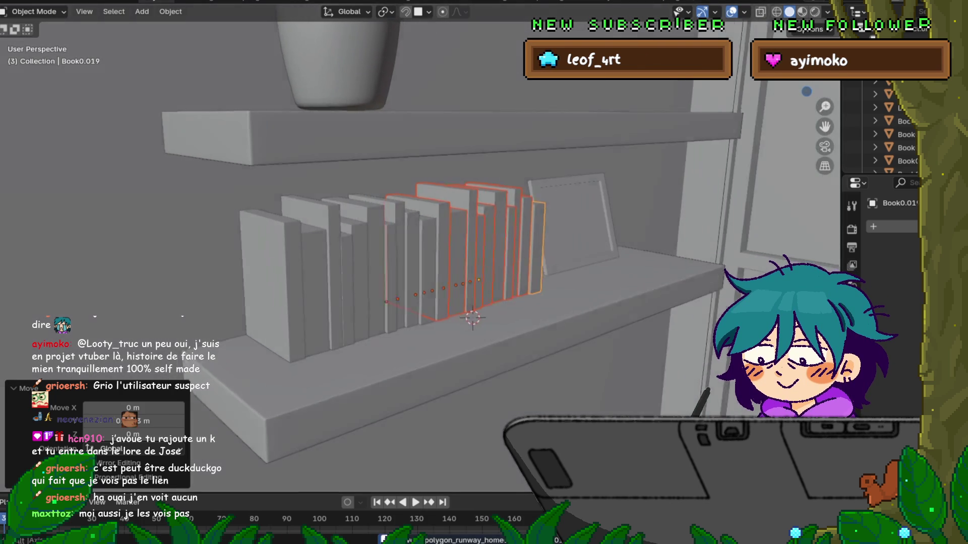
Step: Return to a close front-on view of the shelf and select one copied book
middle_click_drag(484, 273, 444, 277)
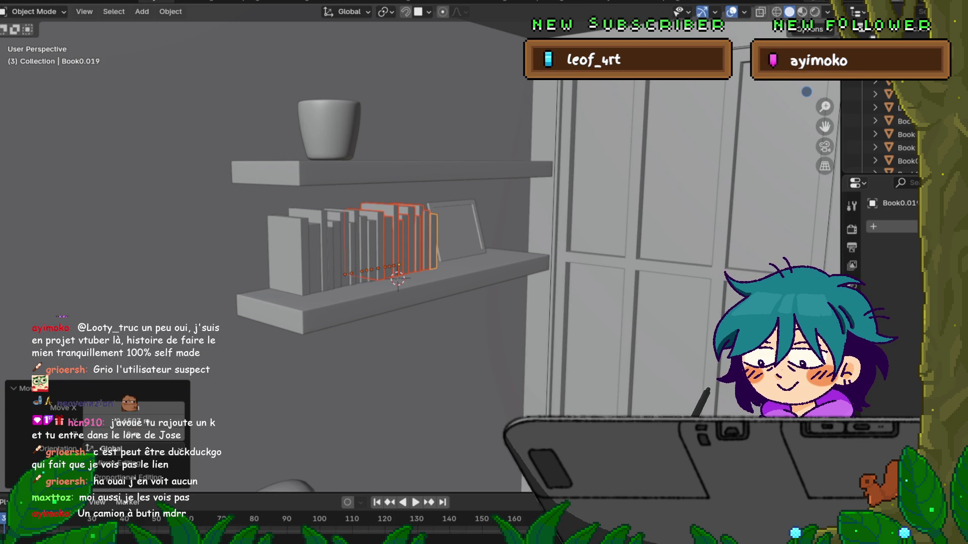
middle_click_drag(397, 280, 454, 272)
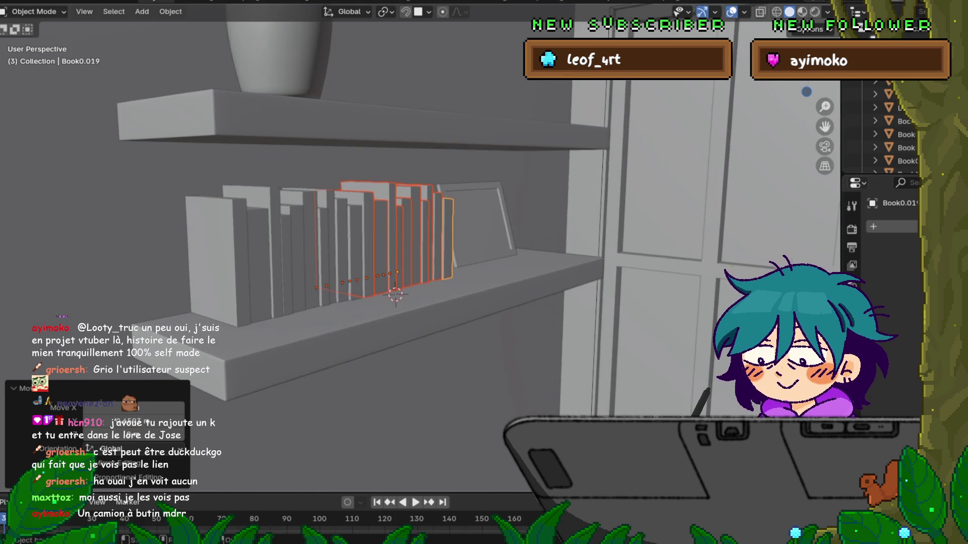
scroll(453, 273, "up", 3)
scroll(484, 252, "up", 3)
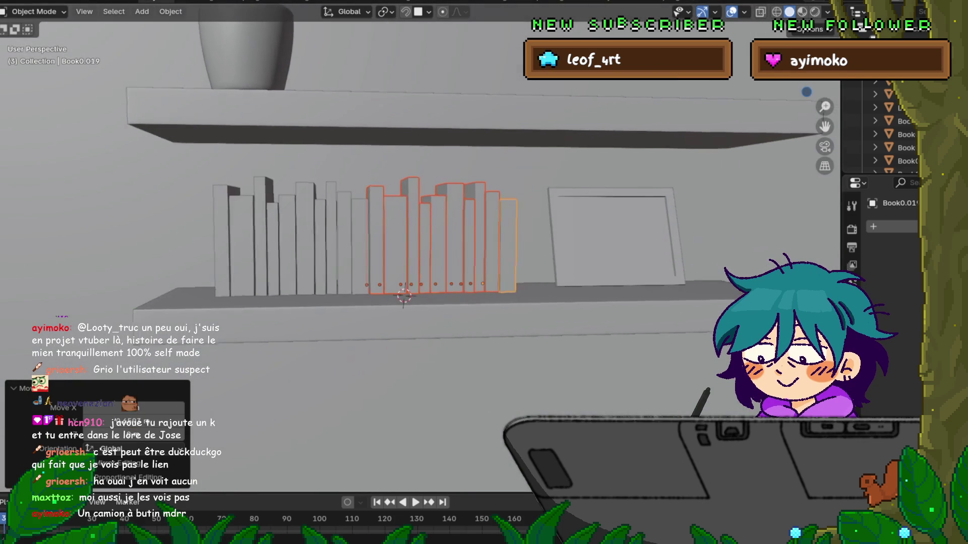
left_click(348, 242)
Step: Make two copied books thinner along Y and shift them along the shelf
left_click(370, 242, "shift")
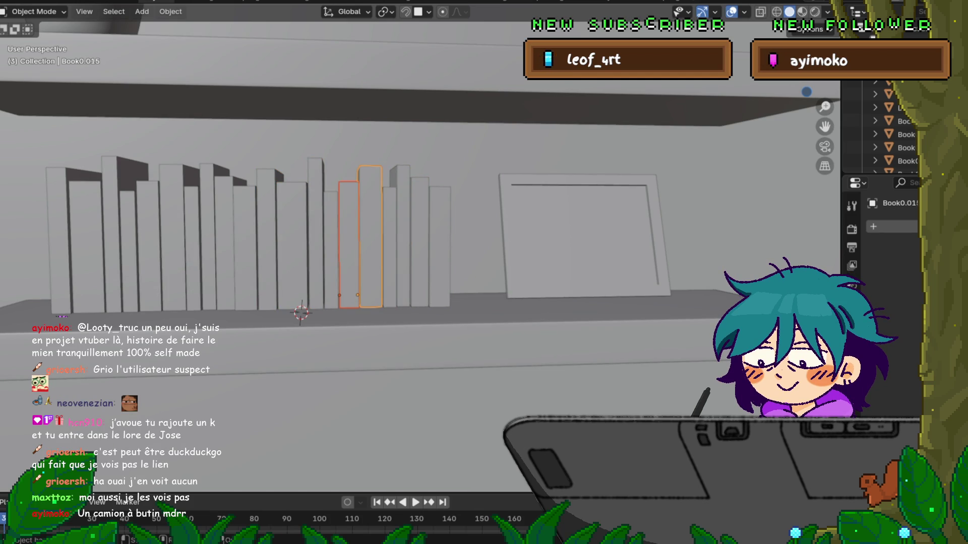
key("g")
key("y")
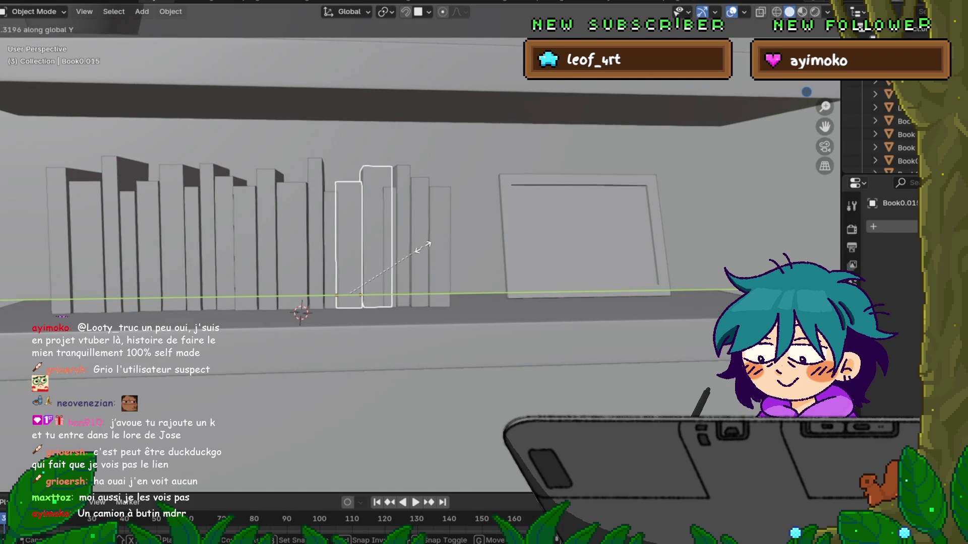
left_click(426, 246)
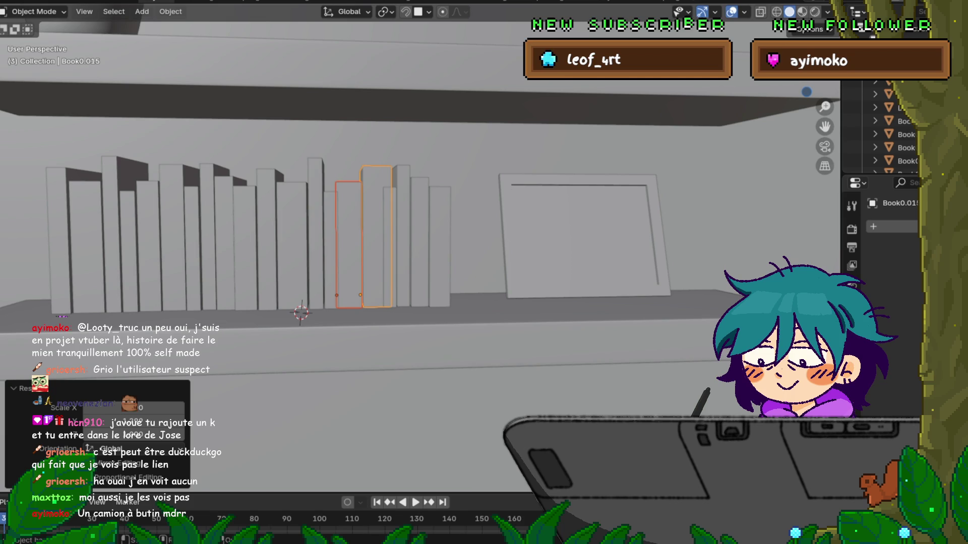
key("g")
key("y")
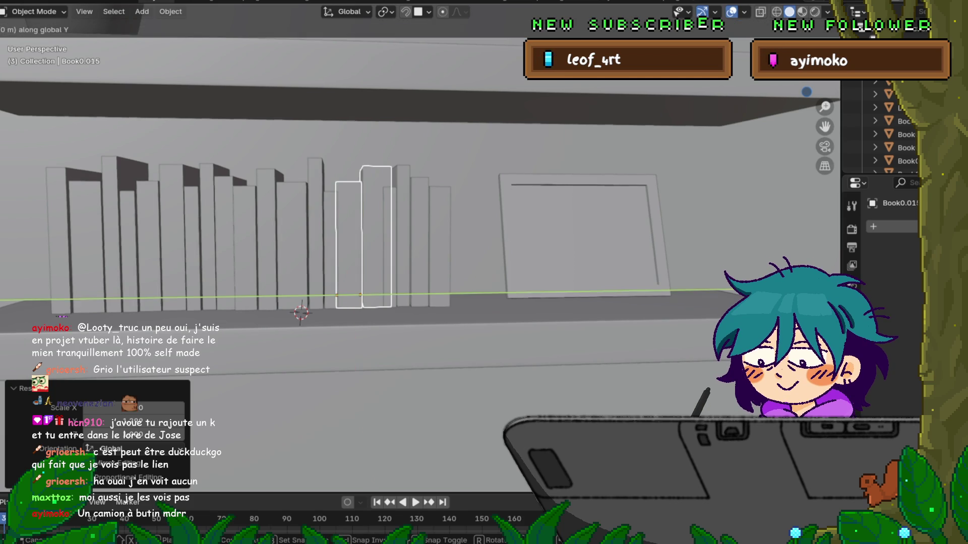
key("Escape")
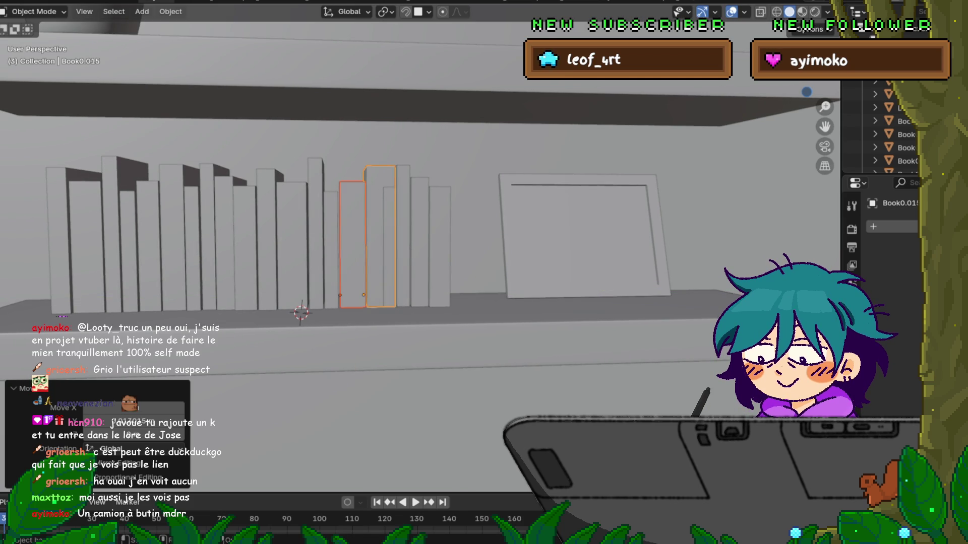
Step: Slide the last four books, from Book0.016, along Y up to the picture frame
left_click(388, 247)
left_click(404, 237, "shift")
left_click(420, 242, "shift")
left_click(439, 247, "shift")
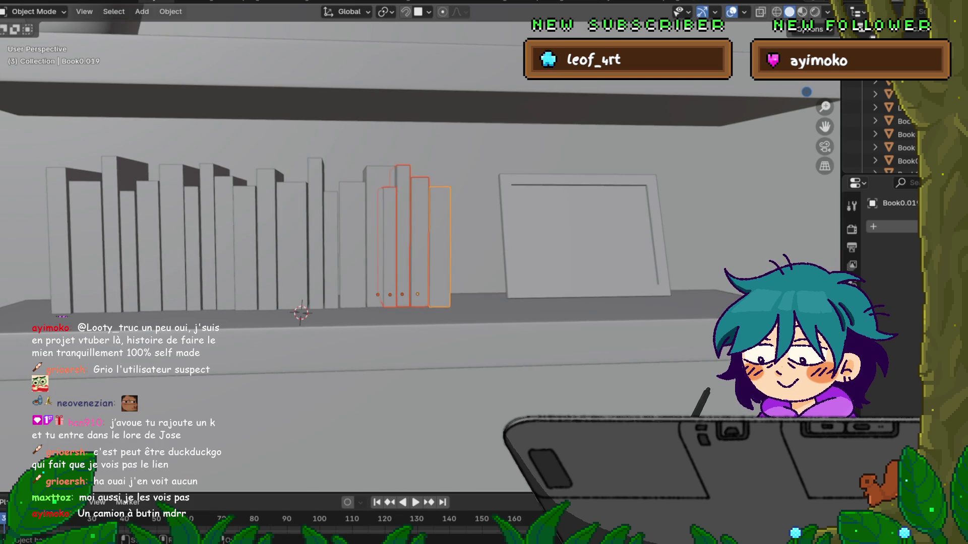
key("g")
key("shift+x")
key("y")
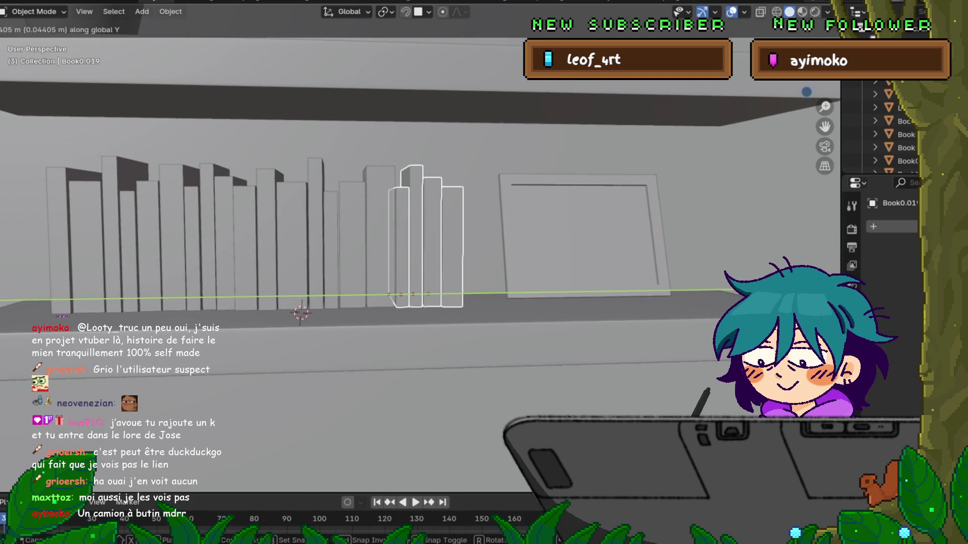
key("Return")
Step: Save the scene file after checking the shelf from higher up
mouse_move(404, 226)
middle_mouse_down()
mouse_move(370, 260)
mouse_move(348, 244)
middle_mouse_up()
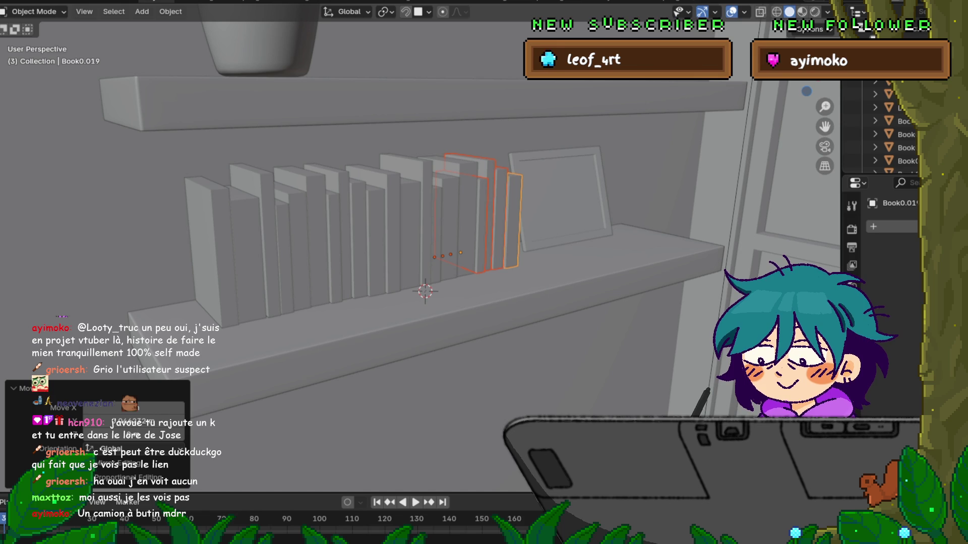
left_click(170, 11)
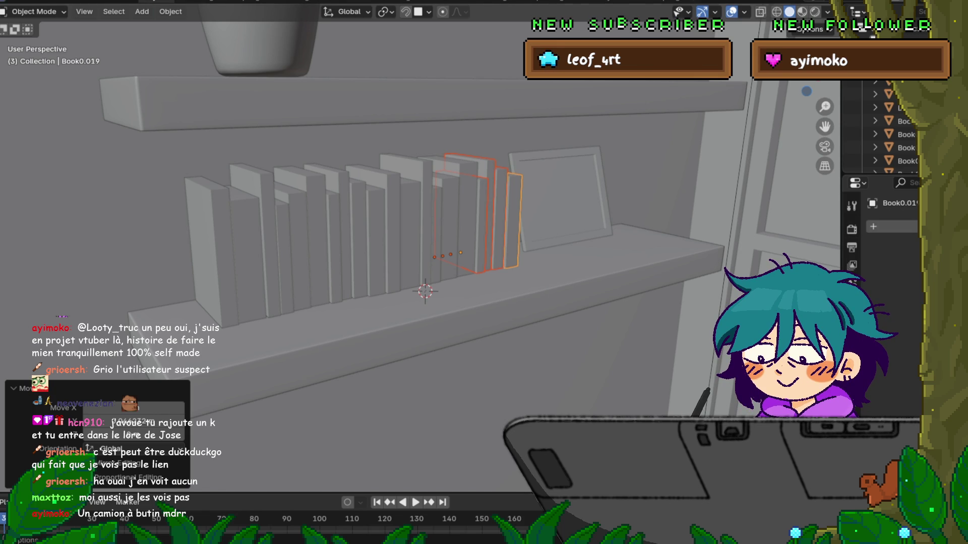
left_click(26, 80)
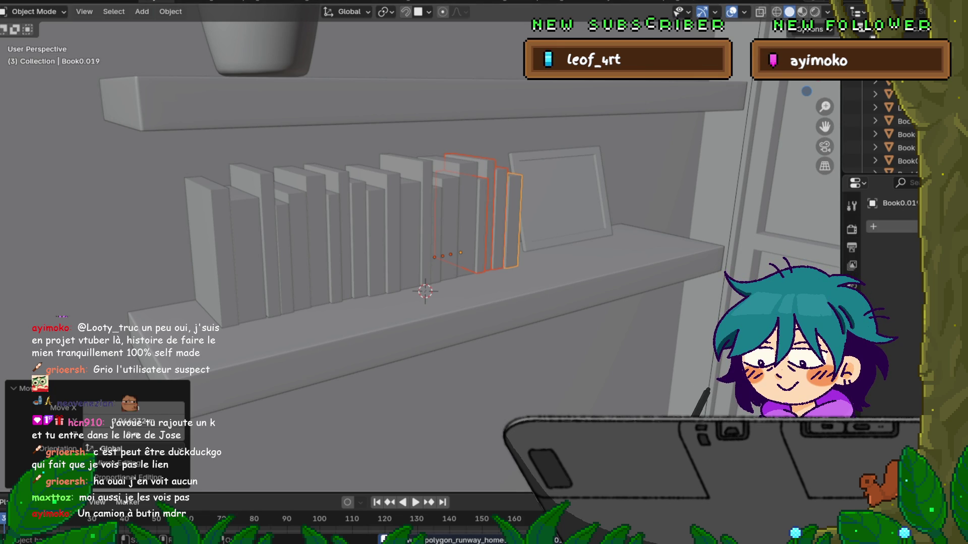
Step: Box-select the books, then select every object in the scene
mouse_move(423, 302)
middle_mouse_down()
mouse_move(434, 297)
mouse_move(384, 319)
middle_mouse_up()
scroll(414, 307, "down", 5)
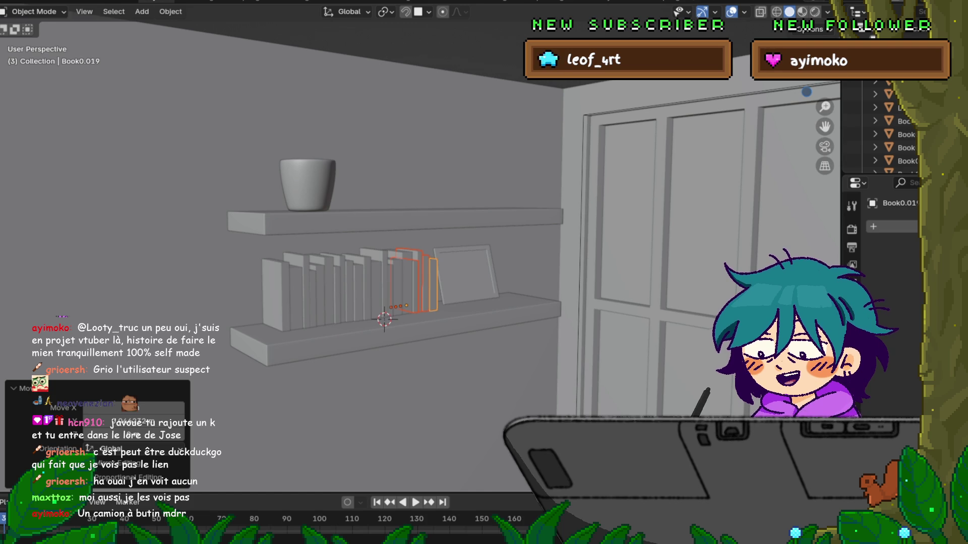
mouse_move(403, 302)
middle_mouse_down()
mouse_move(368, 287)
mouse_move(359, 267)
middle_mouse_up()
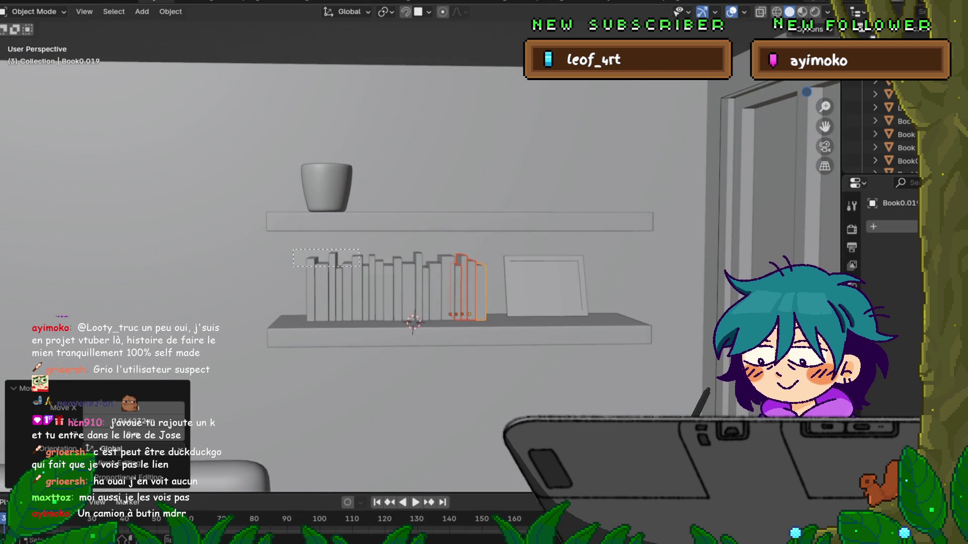
key("a")
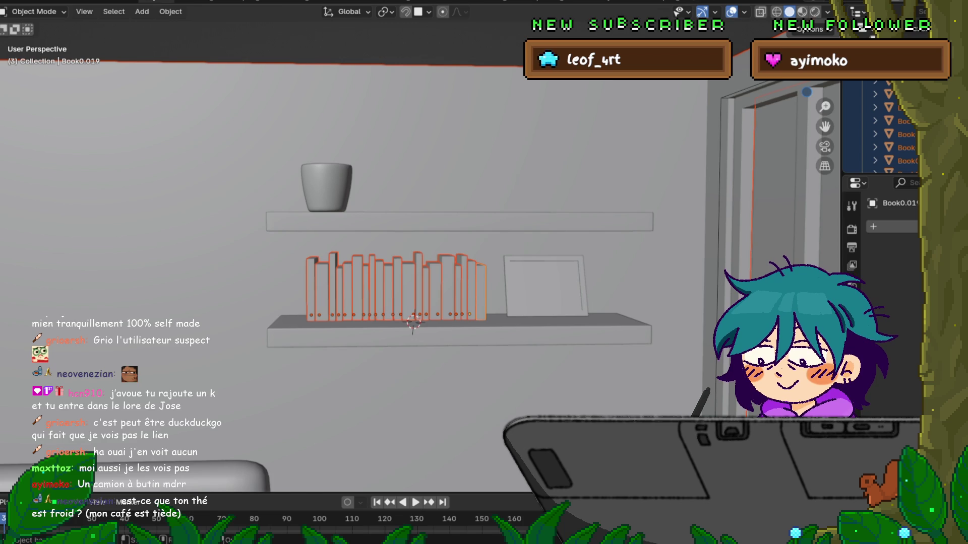
Step: Try parenting all scene objects with Keep Transform, then undo it
left_click(312, 287)
key("a")
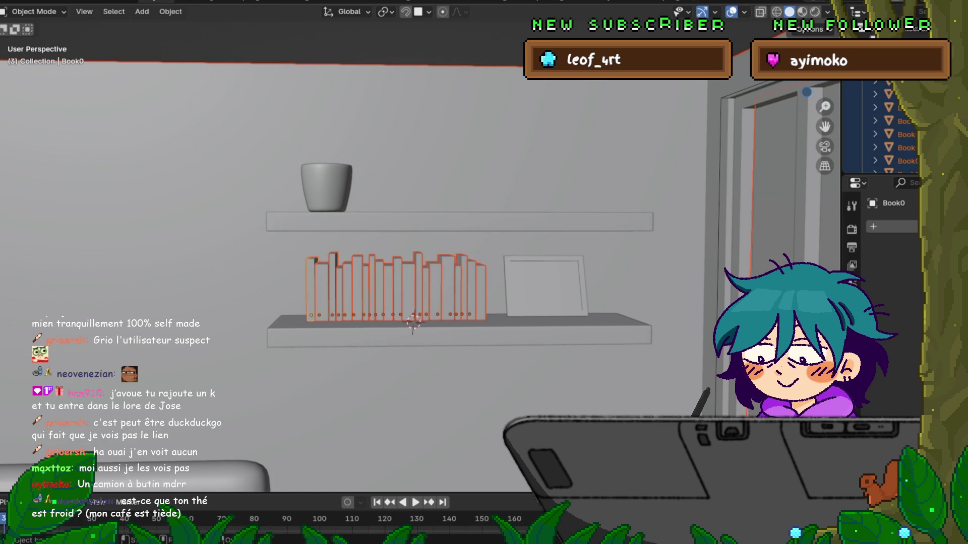
key("ctrl+p")
left_click(252, 281)
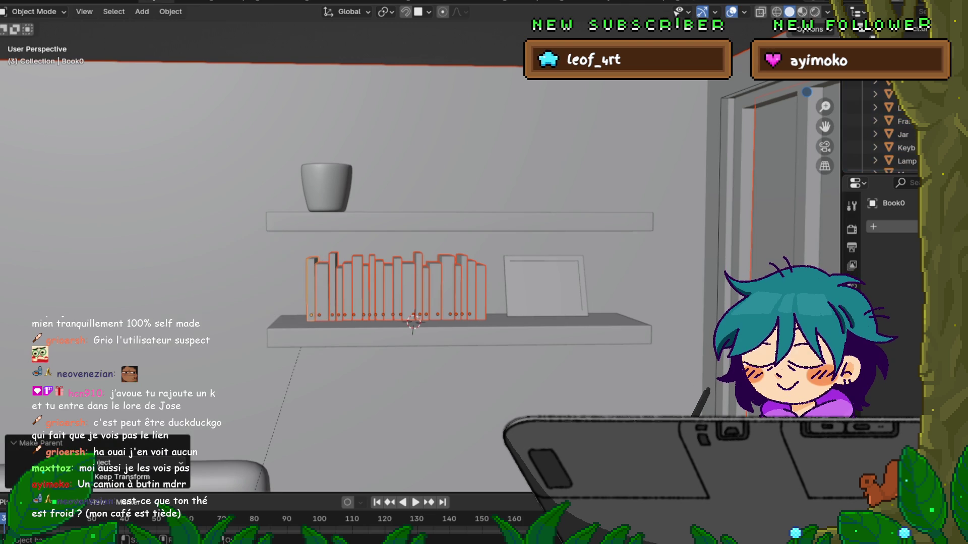
key("g")
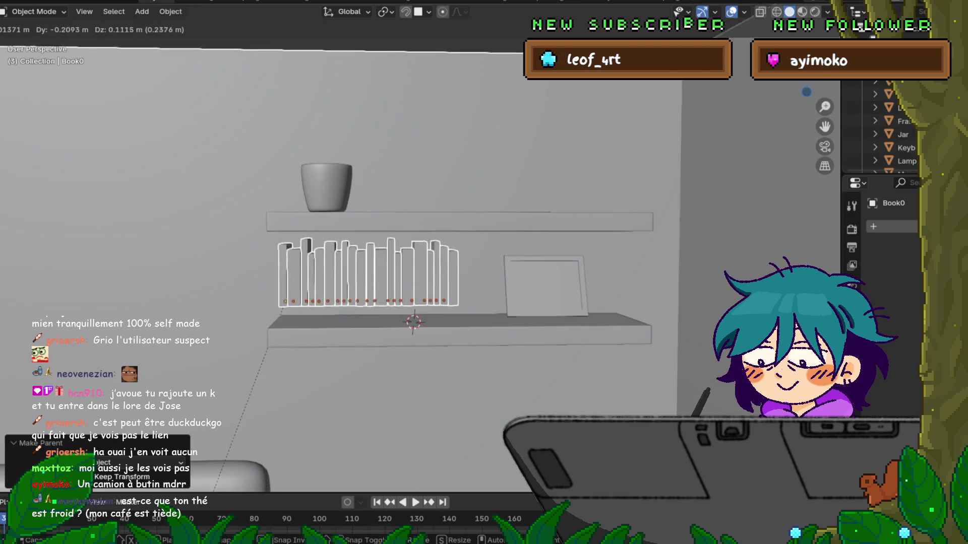
key("Escape")
key("ctrl+z")
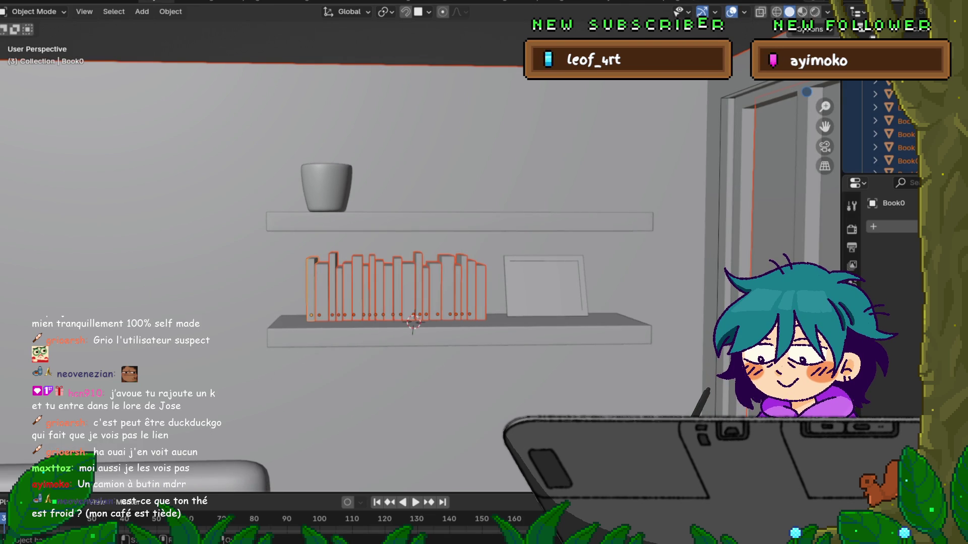
key("g")
key("Escape")
Step: Parent the lower-shelf books to Book0 and confirm they move together
left_click(311, 287)
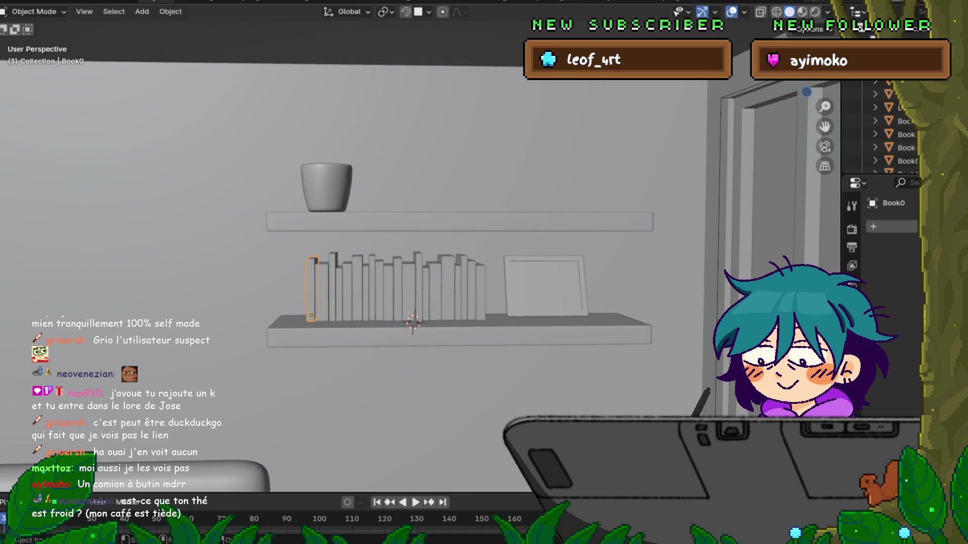
left_click_drag(622, 231, 300, 327)
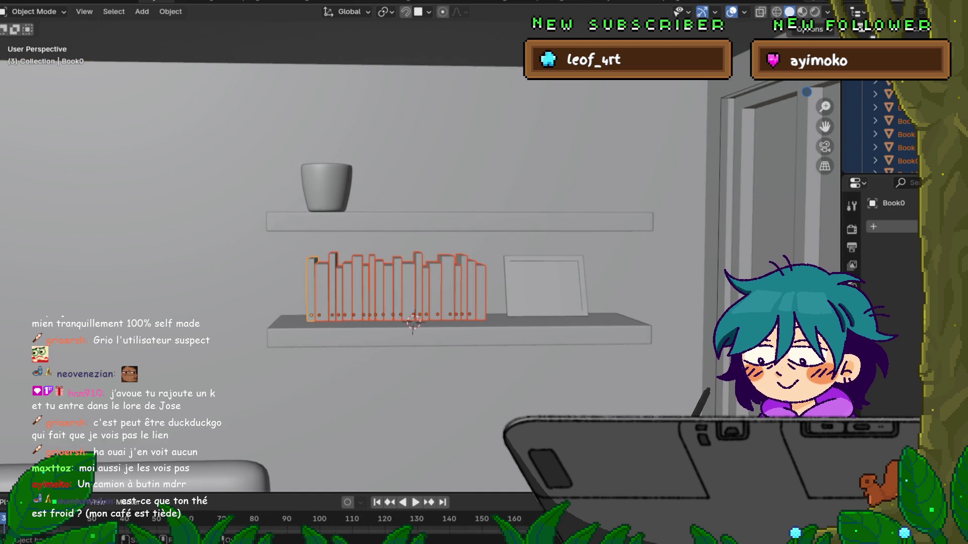
key("ctrl+p")
key("Return")
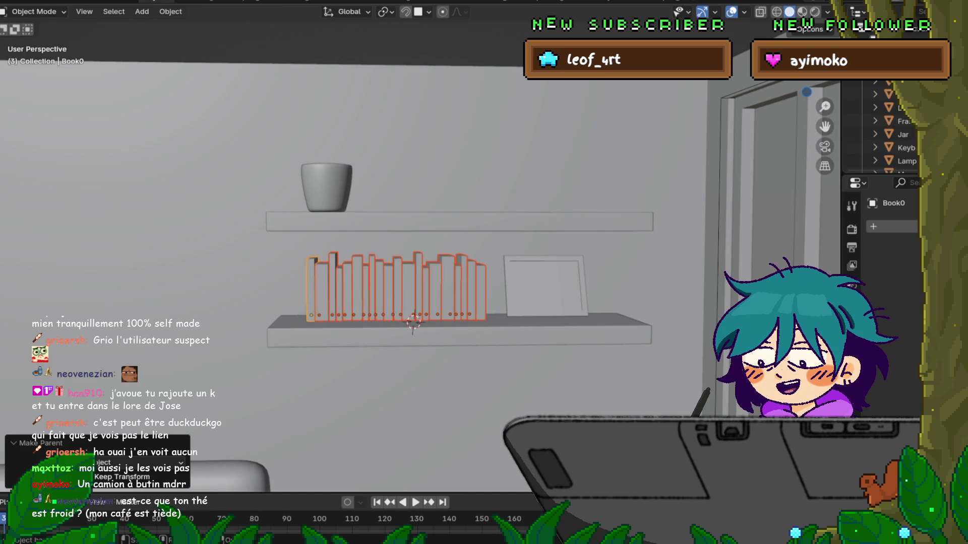
key("g")
key("Escape")
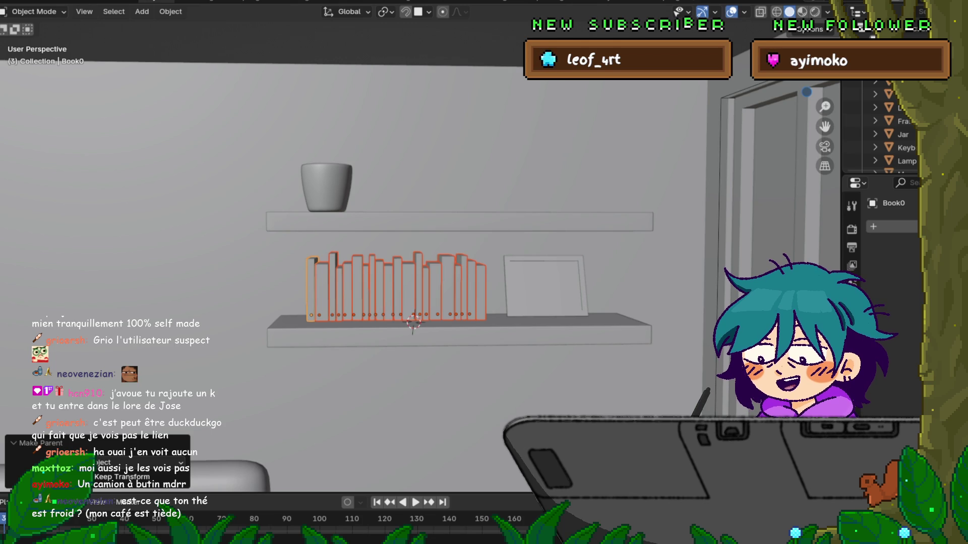
Step: Save polygon_runway_home with the grouped books, then view the shelf from the left
left_click(10, 2)
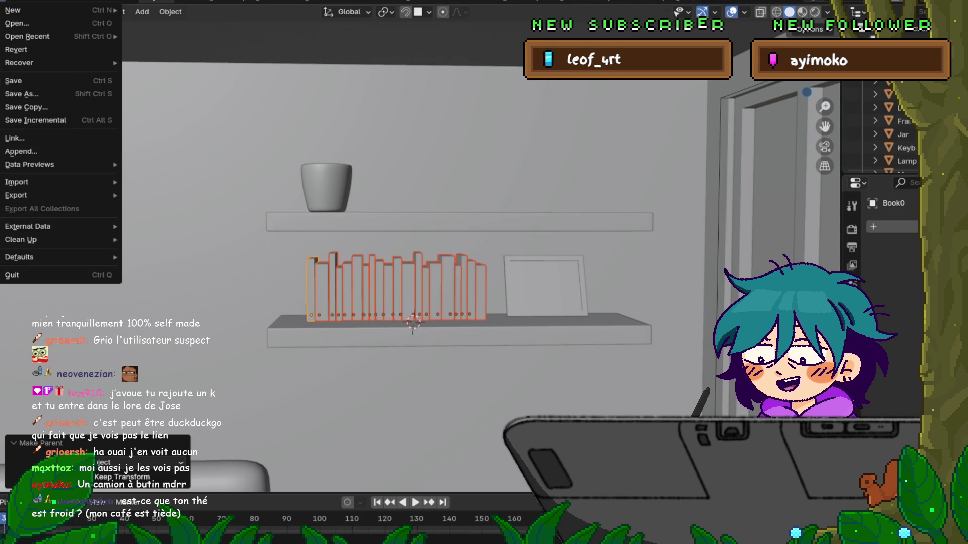
left_click(21, 81)
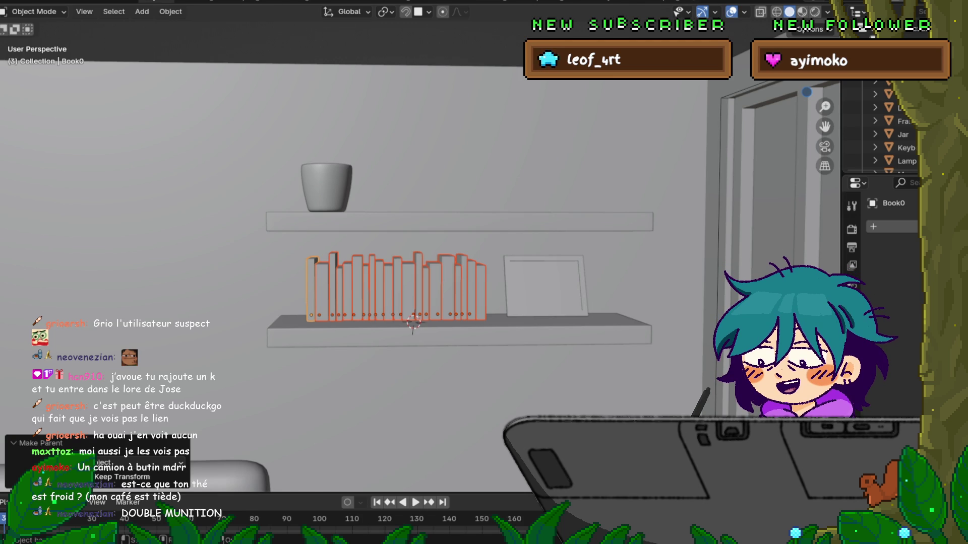
key("F4")
key("Return")
middle_click_drag(453, 252, 534, 282)
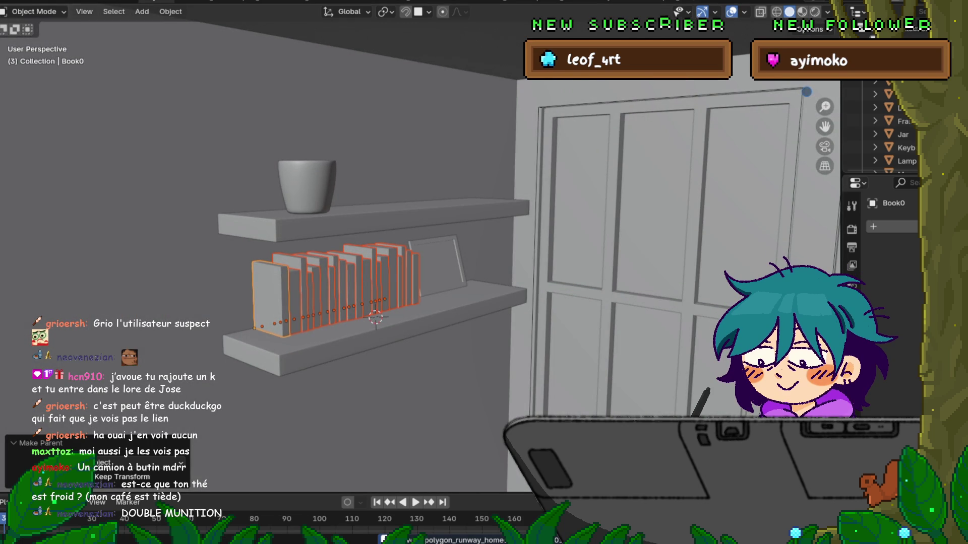
Step: Zoom out and orbit from higher up until the whole room is in view
scroll(420, 262, "down", 5)
mouse_move(534, 282)
middle_mouse_down()
mouse_move(444, 227)
mouse_move(403, 241)
middle_mouse_up()
scroll(420, 262, "down", 3)
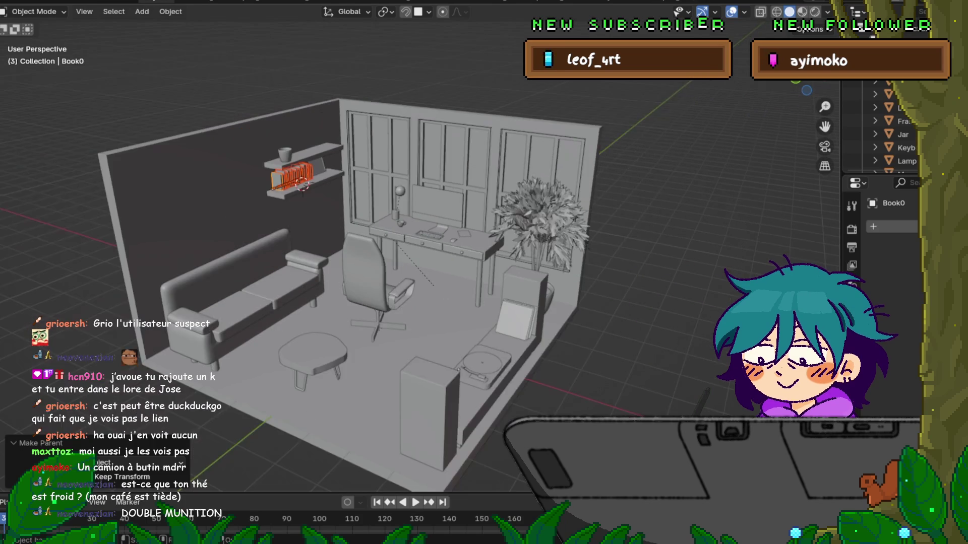
scroll(419, 263, "down", 4)
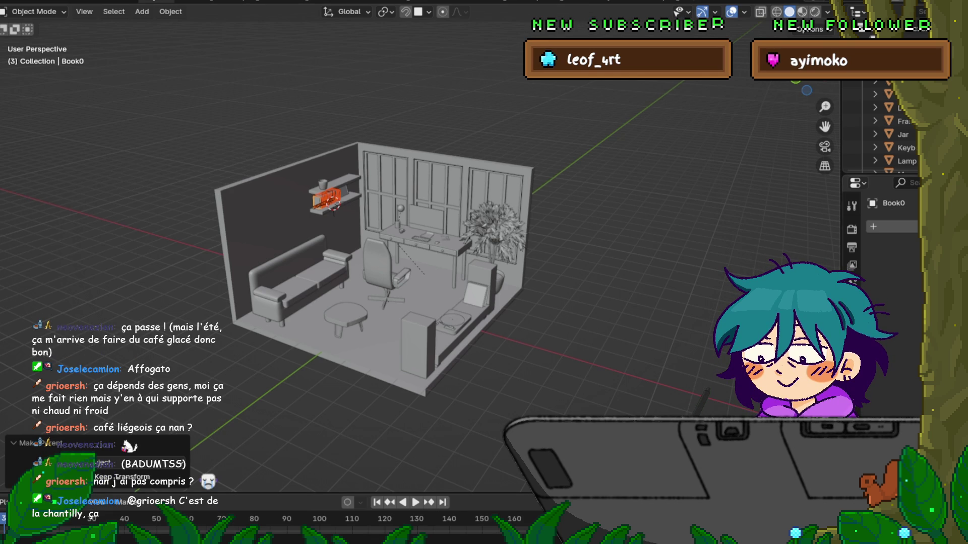
mouse_move(383, 262)
middle_mouse_down()
mouse_move(348, 260)
mouse_move(368, 265)
mouse_move(388, 252)
mouse_move(363, 252)
middle_mouse_up()
Step: Orbit to a higher, more frontal room view and save the diorama again
scroll(403, 252, "up", 3)
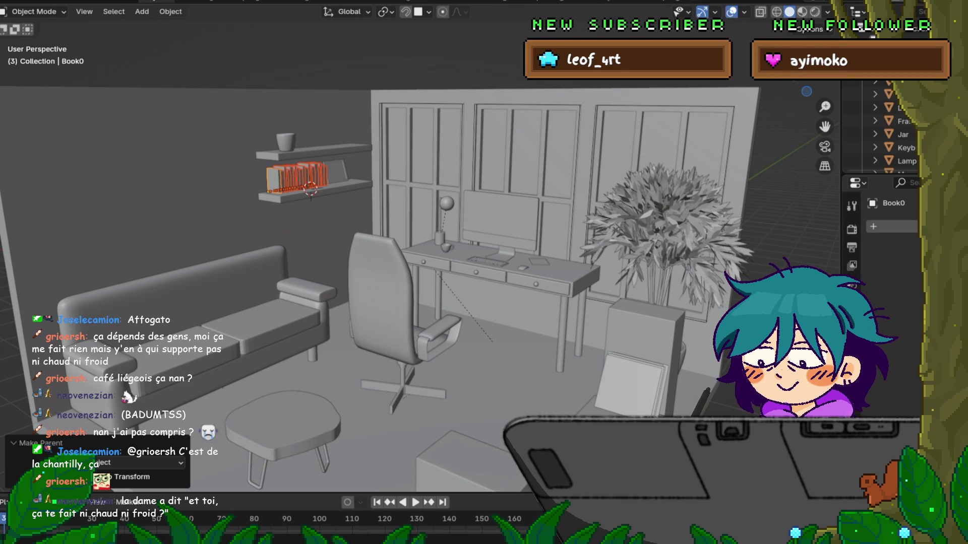
scroll(419, 272, "down", 3)
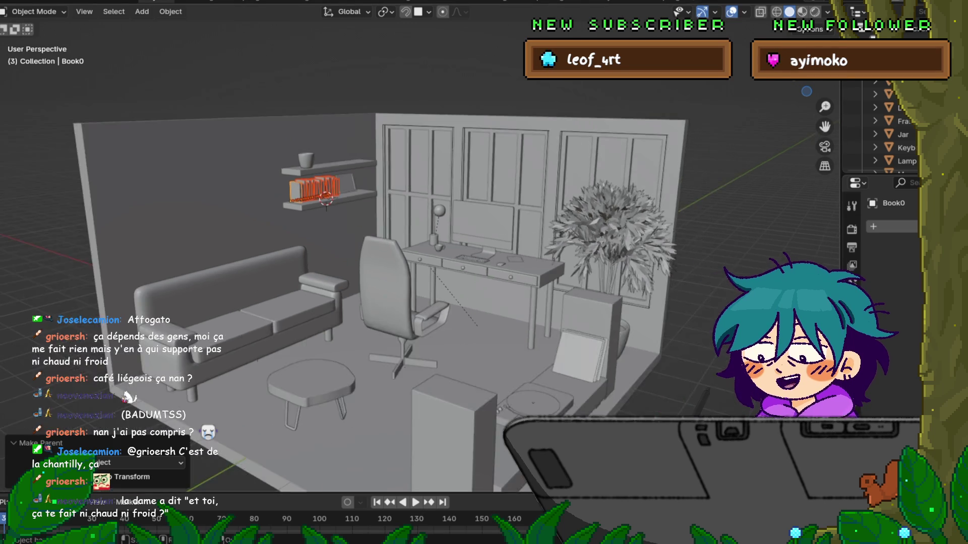
mouse_move(418, 272)
middle_mouse_down()
mouse_move(555, 300)
mouse_move(665, 307)
mouse_move(602, 302)
middle_mouse_up()
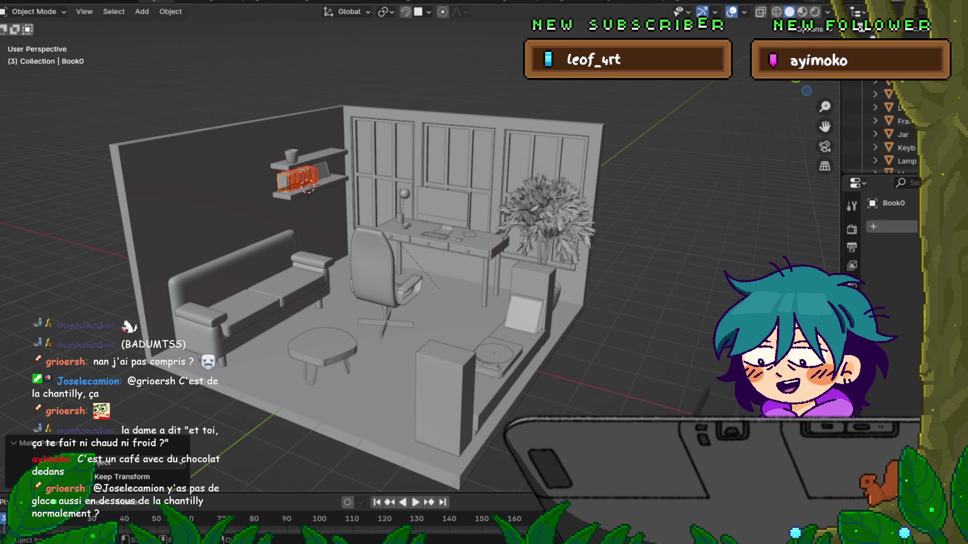
left_click(20, 80)
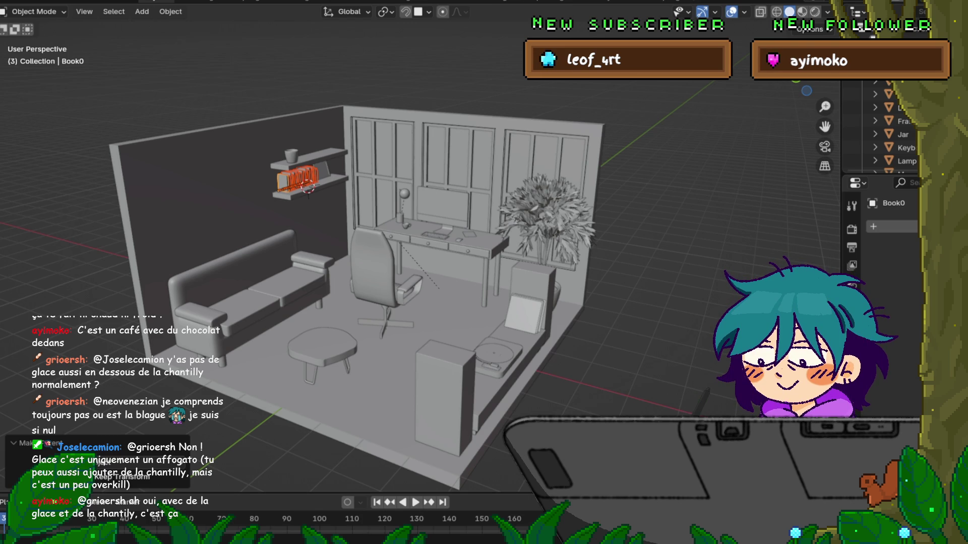
Step: Turn the room to face the left wall at a lower angle and deselect the books
mouse_move(403, 252)
middle_mouse_down()
mouse_move(453, 252)
mouse_move(403, 252)
middle_mouse_up()
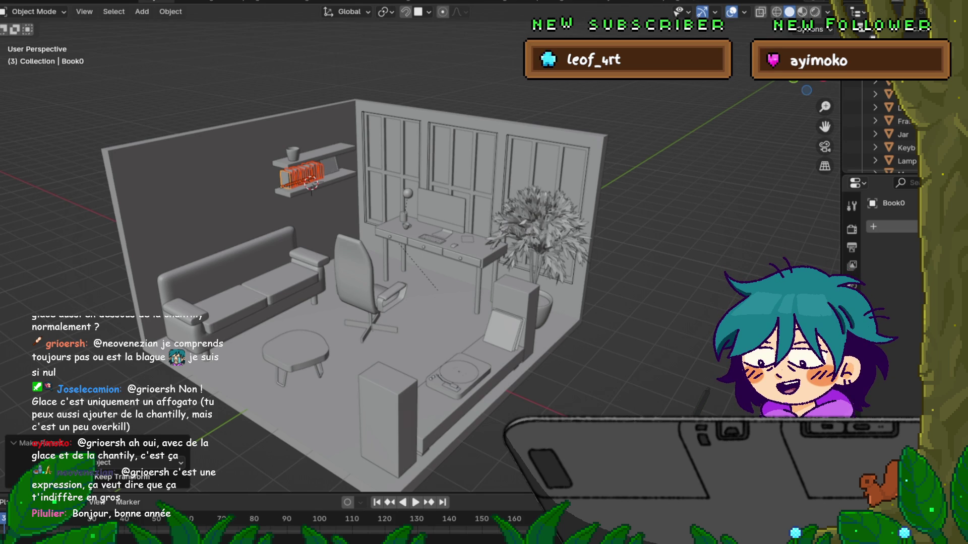
middle_click_drag(353, 272, 390, 253)
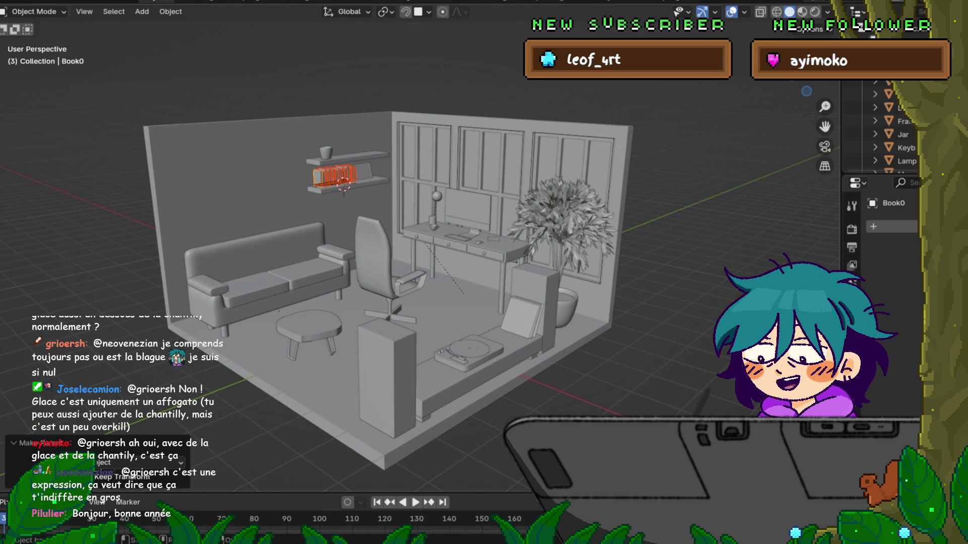
key("alt+a")
left_click(10, 1)
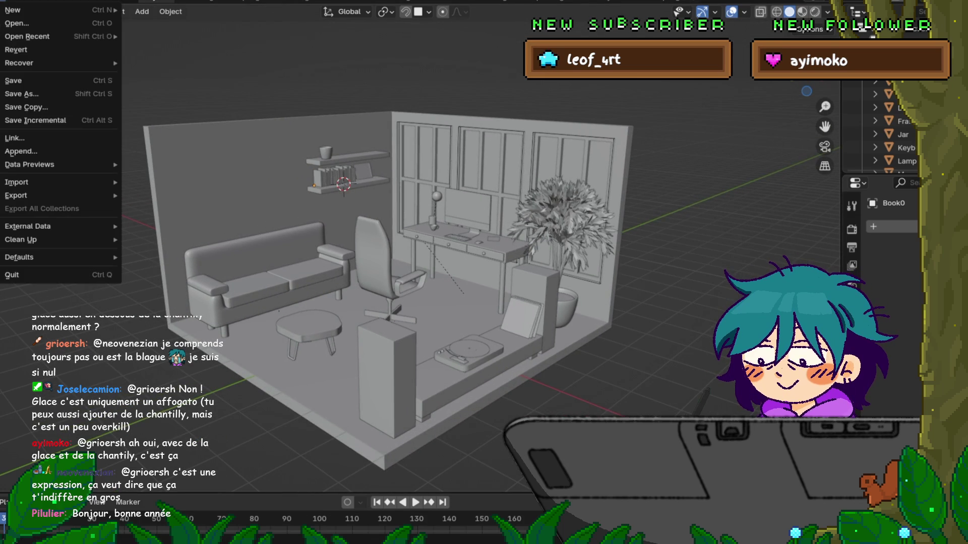
Step: Save the completed polygon_runway_home diorama from the File menu
left_click(30, 80)
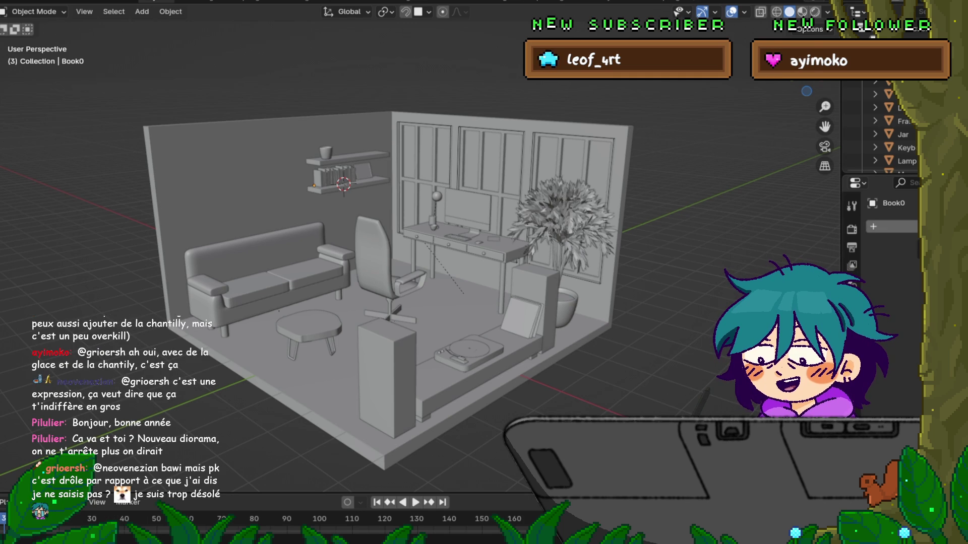
scroll(394, 262, "down", 2)
middle_click_drag(393, 262, 411, 284)
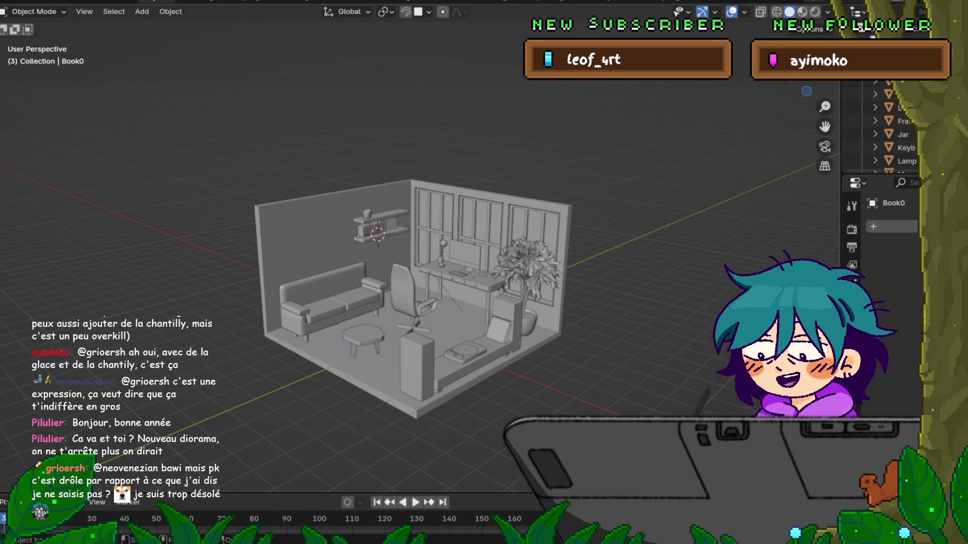
scroll(413, 282, "up", 4)
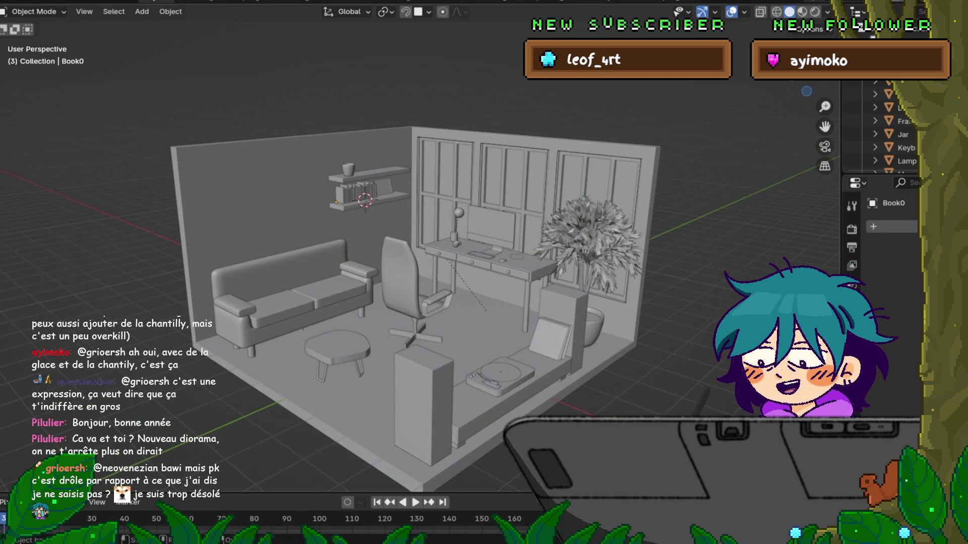